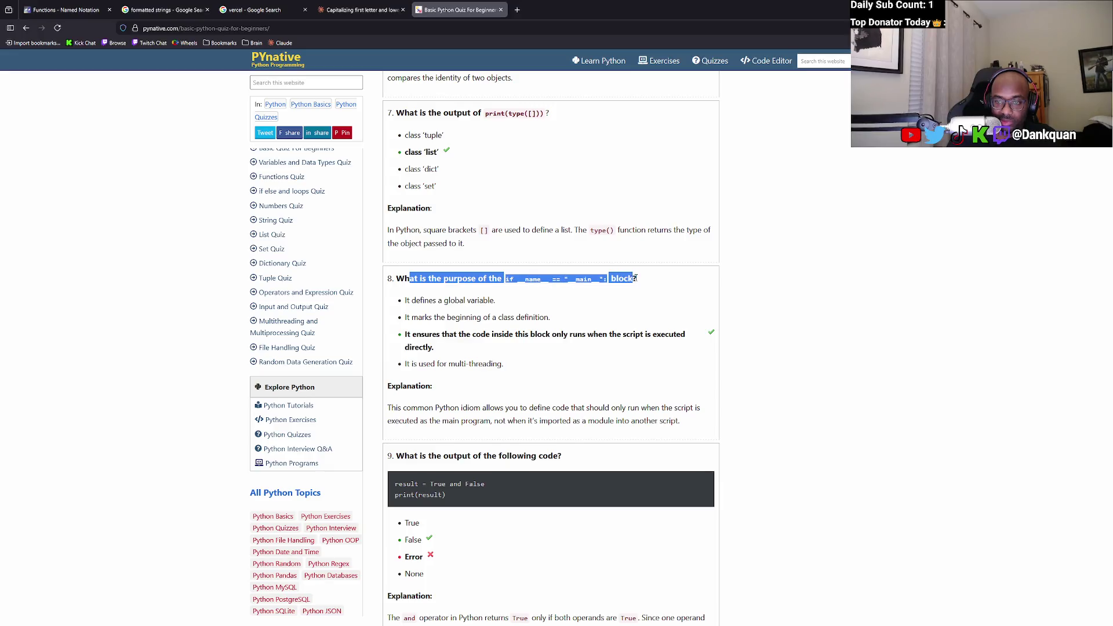
# Highlight question 8's correct answer, then question 9's 'result = True and False' code and 'False' answer.
pyautogui.moveTo(463, 350)
pyautogui.mouseDown()
pyautogui.moveTo(446, 338)
pyautogui.moveTo(562, 335)
pyautogui.mouseUp()
pyautogui.scroll(-2, 467, 402)
pyautogui.moveTo(393, 322); pyautogui.dragTo(567, 326)
pyautogui.click(448, 360)
pyautogui.moveTo(486, 351); pyautogui.dragTo(395, 351)
pyautogui.click(395, 351)
pyautogui.moveTo(436, 427)
pyautogui.mouseDown()
pyautogui.moveTo(395, 428)
pyautogui.moveTo(413, 408)
pyautogui.moveTo(394, 410)
pyautogui.mouseUp()
pyautogui.rightClick(395, 410)
pyautogui.moveTo(394, 351); pyautogui.dragTo(485, 351)
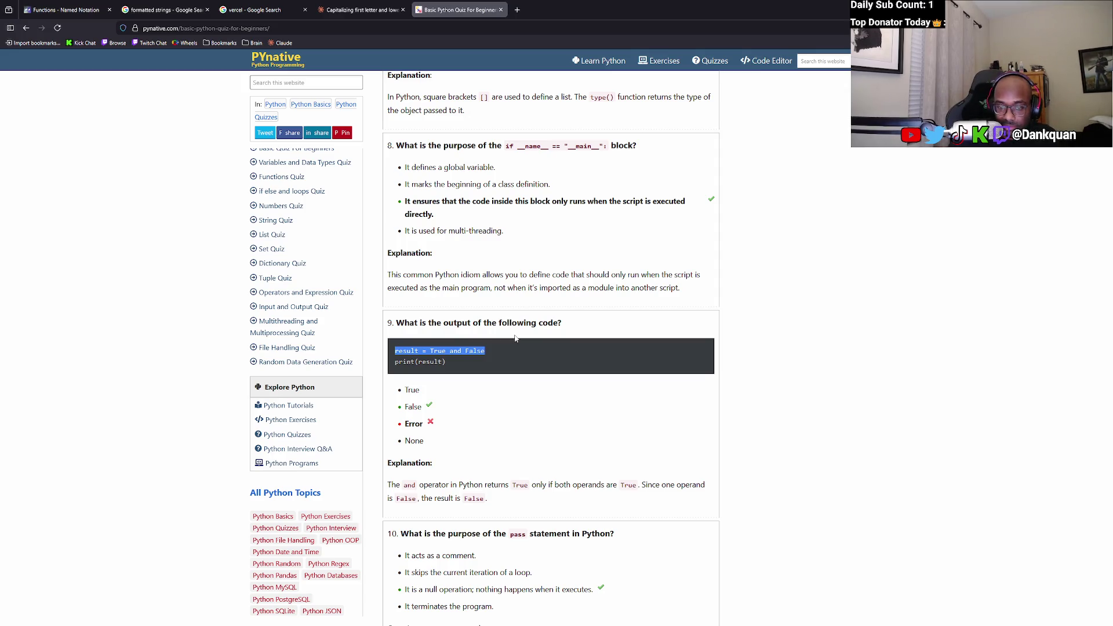
# Highlight question 10's correct answer and part of the following self explanation.
pyautogui.scroll(-4, 577, 147)
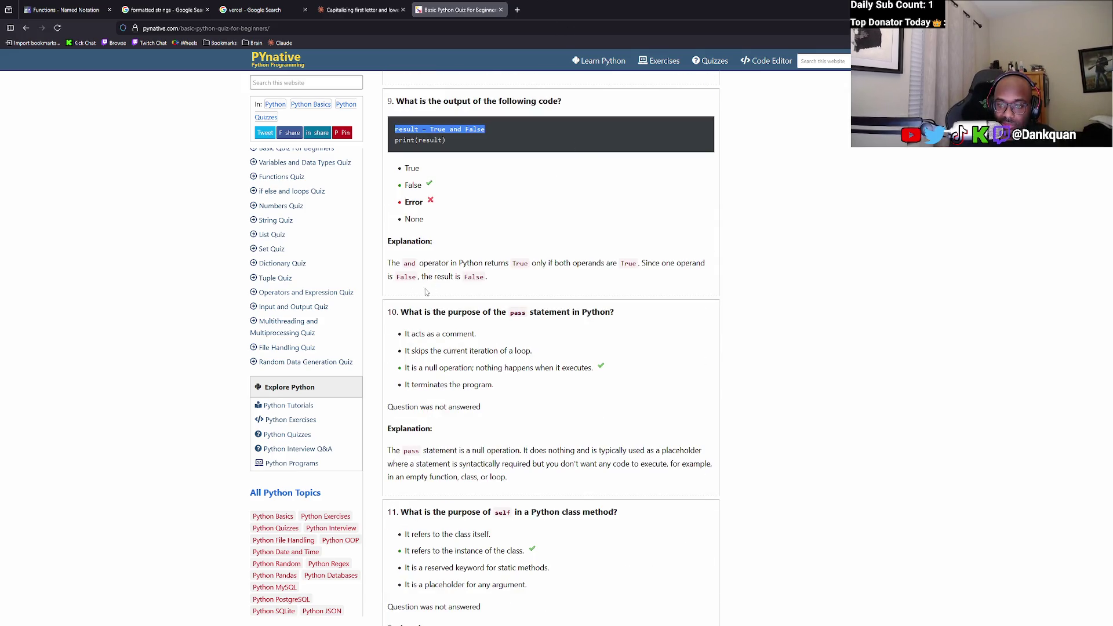
pyautogui.moveTo(617, 374)
pyautogui.mouseDown()
pyautogui.moveTo(406, 381)
pyautogui.moveTo(412, 369)
pyautogui.mouseUp()
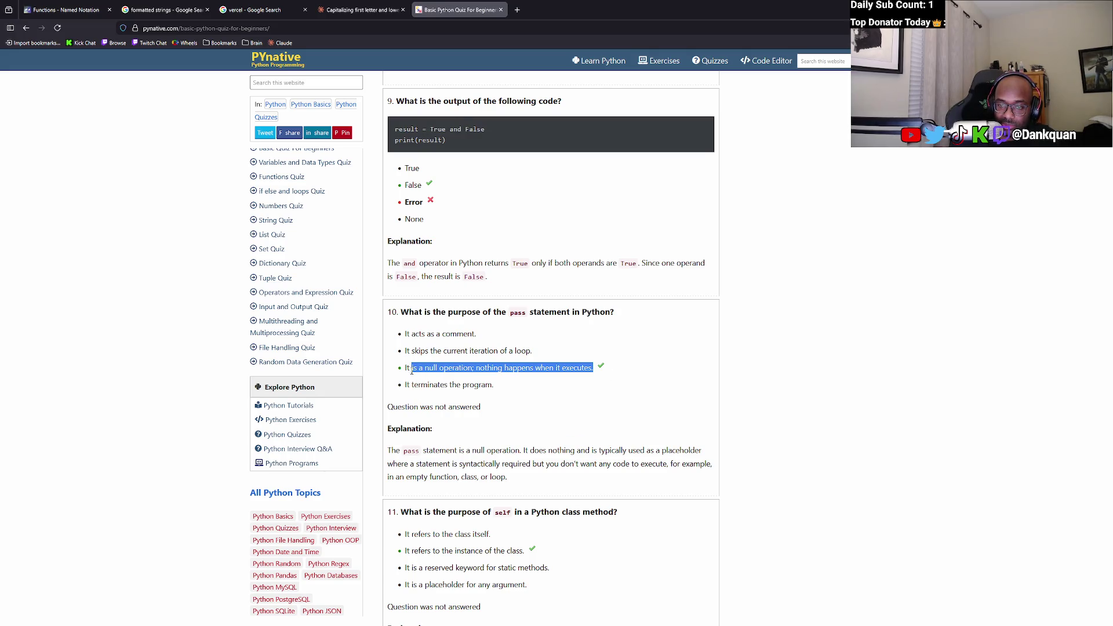
pyautogui.scroll(-2, 412, 371)
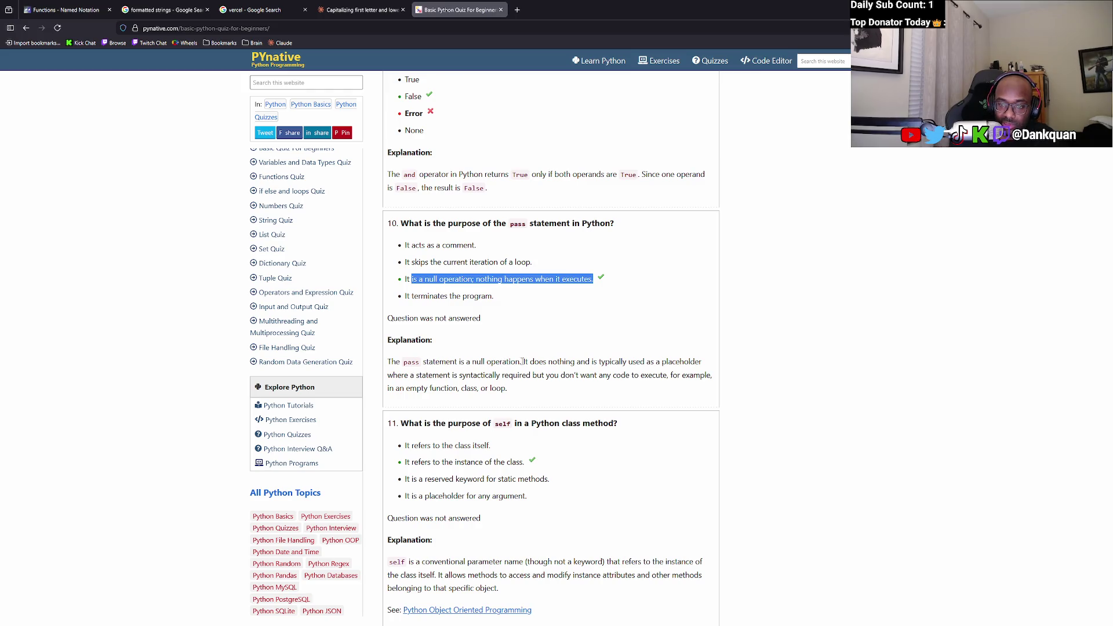
pyautogui.scroll(-1, 436, 386)
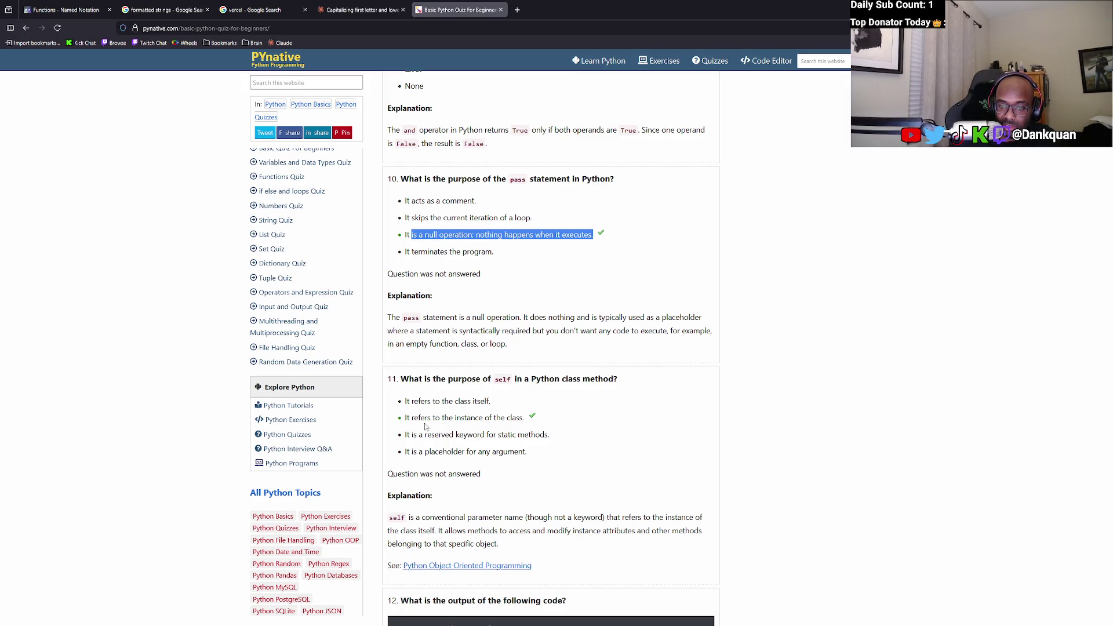
pyautogui.scroll(-2, 426, 425)
pyautogui.moveTo(525, 329); pyautogui.dragTo(392, 336)
pyautogui.moveTo(410, 441)
pyautogui.mouseDown()
pyautogui.moveTo(433, 429)
pyautogui.moveTo(616, 435)
pyautogui.mouseUp()
pyautogui.moveTo(431, 441); pyautogui.dragTo(537, 443)
# Skim question 12's code and highlight question 13's correct tuple definition.
pyautogui.scroll(-3, 538, 444)
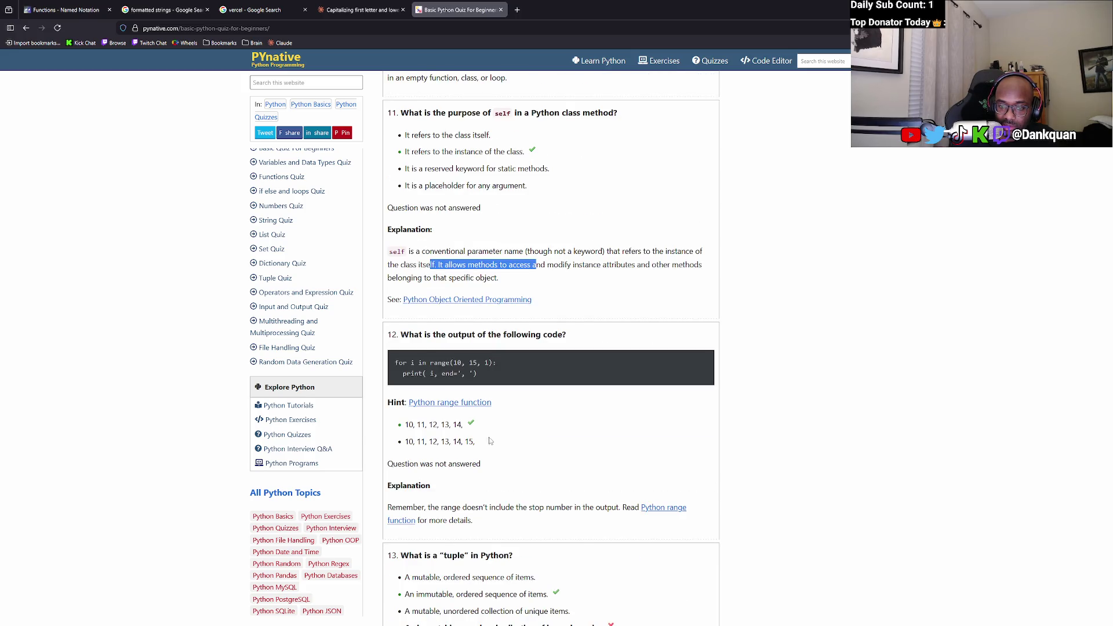
pyautogui.moveTo(399, 335)
pyautogui.mouseDown()
pyautogui.moveTo(581, 351)
pyautogui.moveTo(583, 337)
pyautogui.mouseUp()
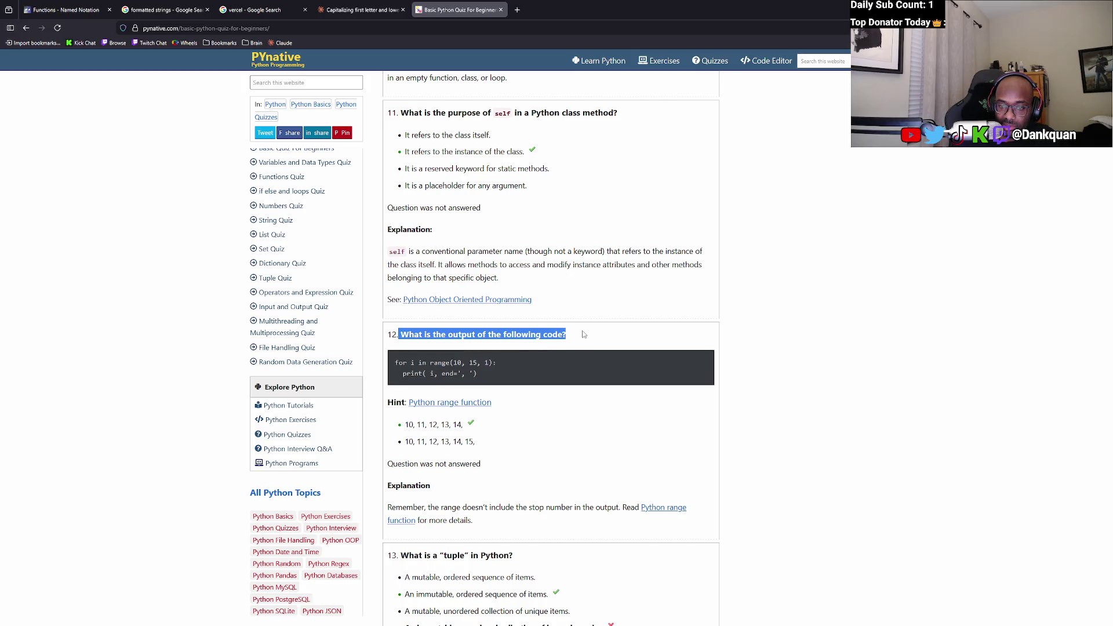
pyautogui.click(583, 335)
pyautogui.moveTo(492, 363); pyautogui.dragTo(522, 580)
pyautogui.click(385, 365)
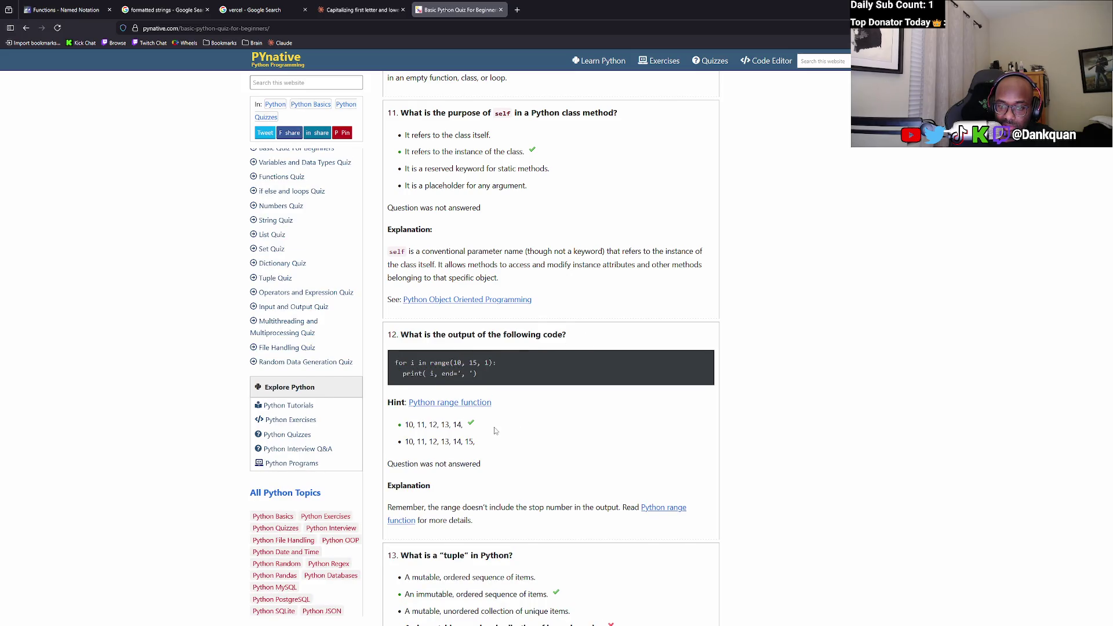
pyautogui.scroll(-1, 503, 400)
pyautogui.scroll(-4, 453, 337)
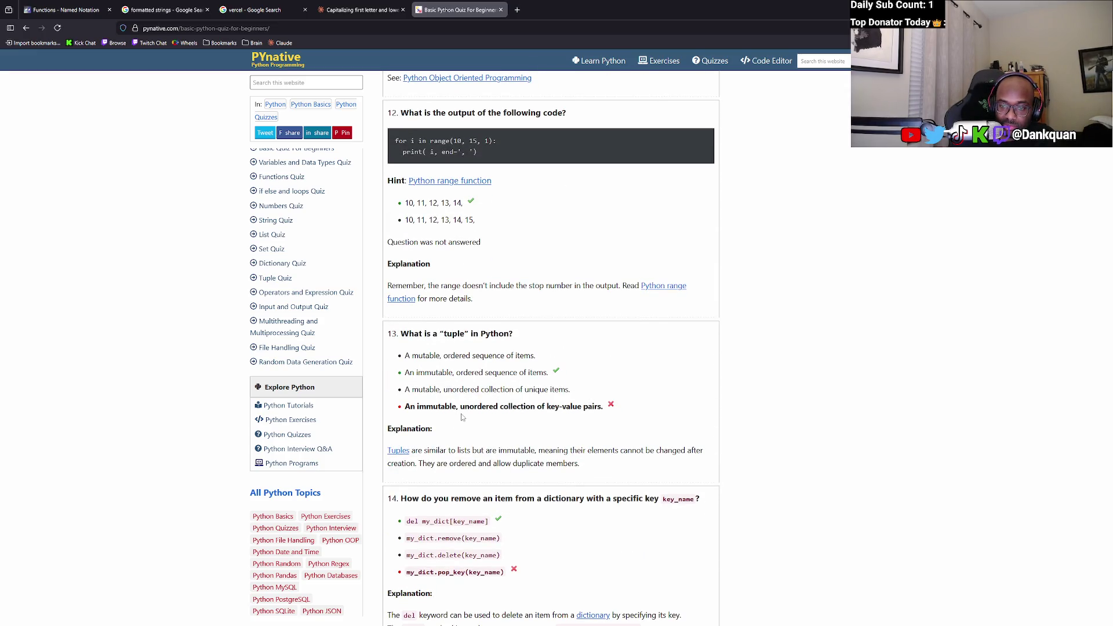
pyautogui.moveTo(564, 374); pyautogui.dragTo(415, 381)
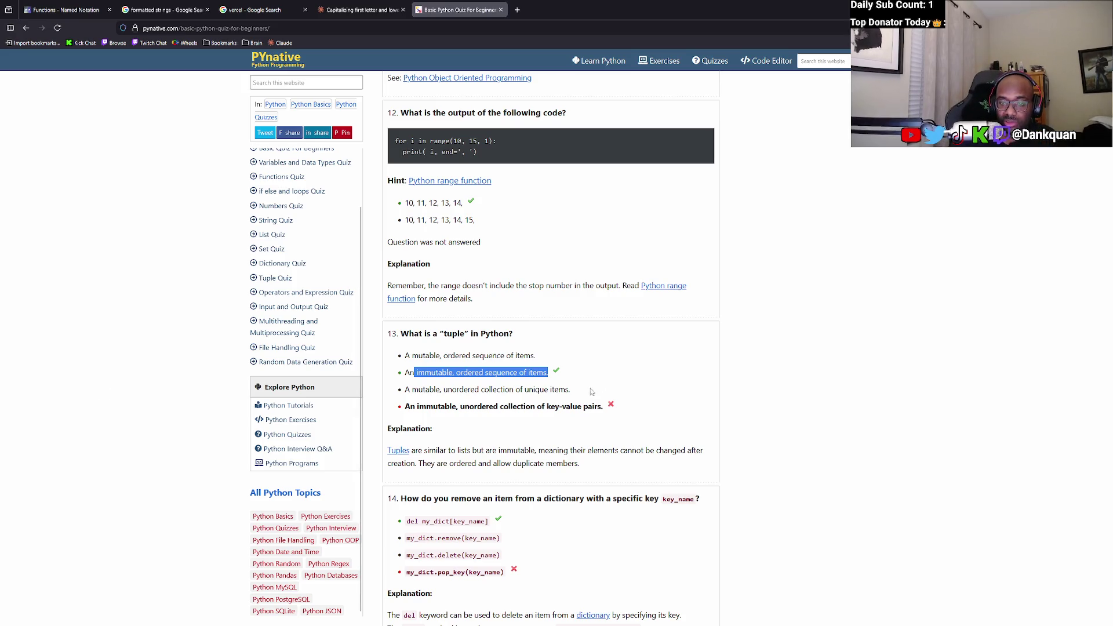
# Highlight question 14's correct 'del my_dict[key_name]' answer and its dictionary-removal explanation.
pyautogui.click(601, 410)
pyautogui.moveTo(601, 410)
pyautogui.mouseDown()
pyautogui.moveTo(394, 510)
pyautogui.moveTo(395, 377)
pyautogui.mouseUp()
pyautogui.click(395, 380)
pyautogui.scroll(-2, 394, 380)
pyautogui.scroll(-2, 390, 393)
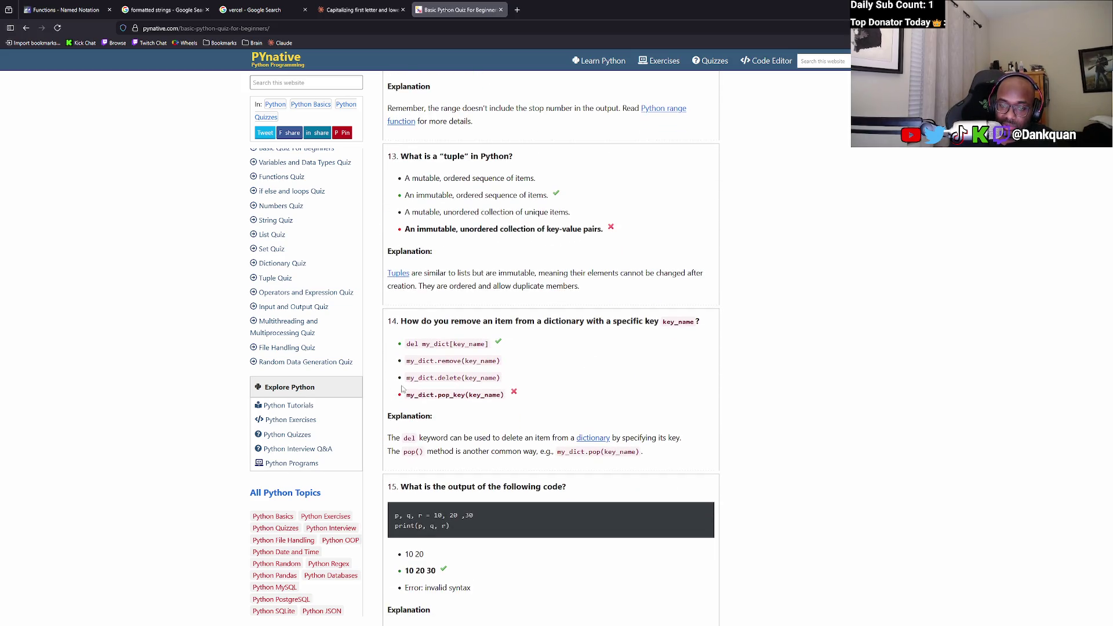
pyautogui.moveTo(524, 407)
pyautogui.mouseDown()
pyautogui.moveTo(442, 378)
pyautogui.moveTo(392, 321)
pyautogui.moveTo(446, 378)
pyautogui.moveTo(661, 321)
pyautogui.moveTo(574, 401)
pyautogui.mouseUp()
pyautogui.click(574, 385)
pyautogui.moveTo(510, 347)
pyautogui.mouseDown()
pyautogui.moveTo(397, 345)
pyautogui.moveTo(534, 353)
pyautogui.mouseUp()
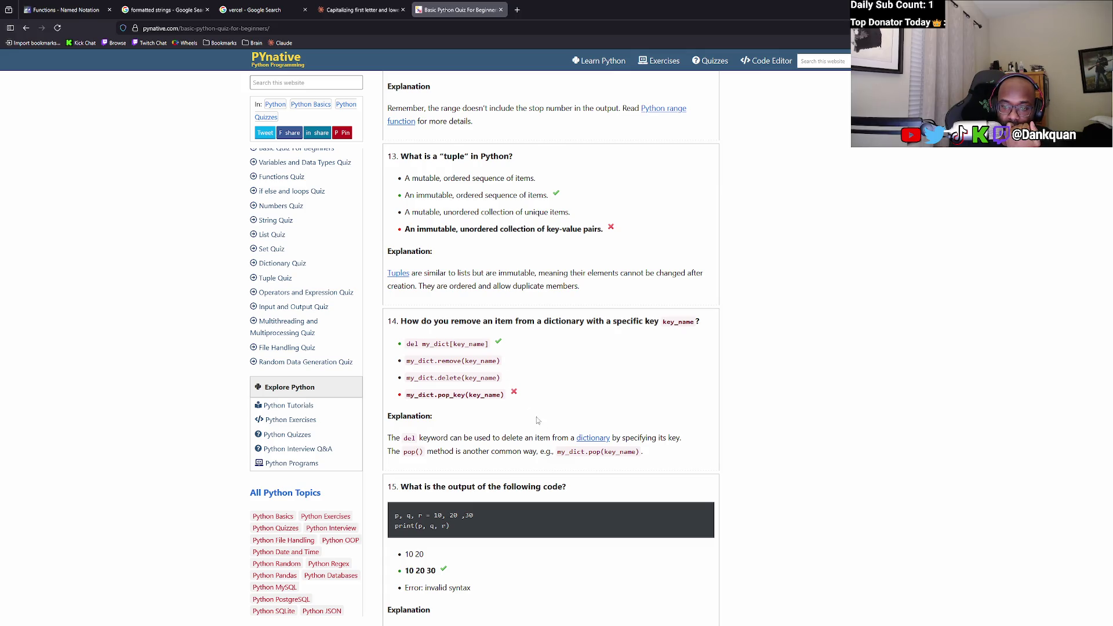
pyautogui.moveTo(533, 435)
pyautogui.mouseDown()
pyautogui.moveTo(609, 451)
pyautogui.moveTo(687, 439)
pyautogui.moveTo(388, 438)
pyautogui.moveTo(432, 452)
pyautogui.moveTo(641, 459)
pyautogui.moveTo(392, 460)
pyautogui.mouseUp()
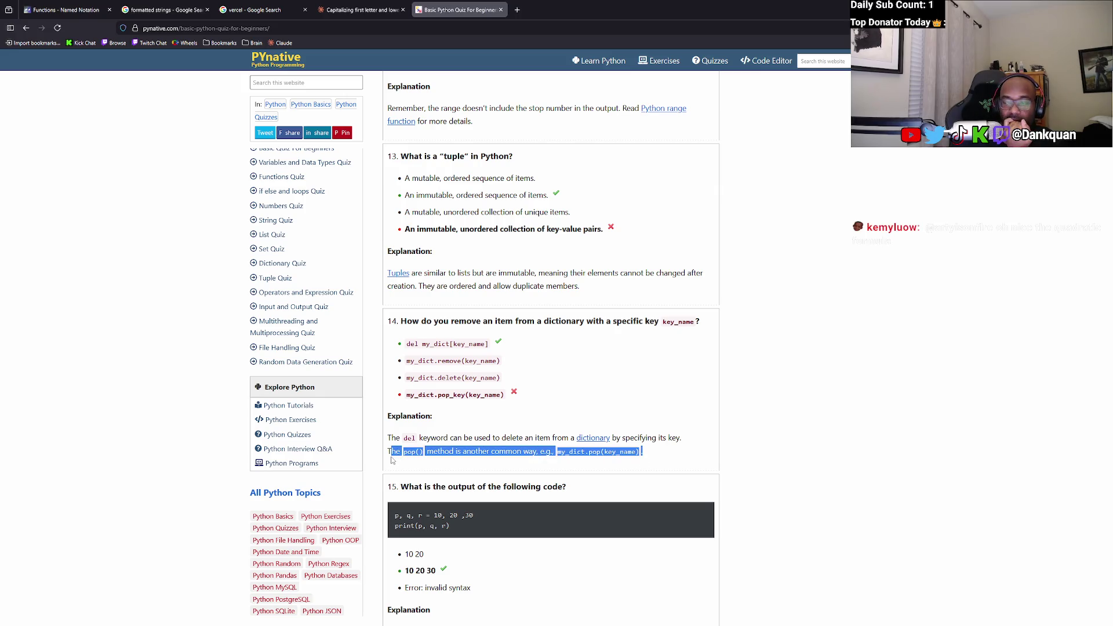
pyautogui.rightClick(393, 460)
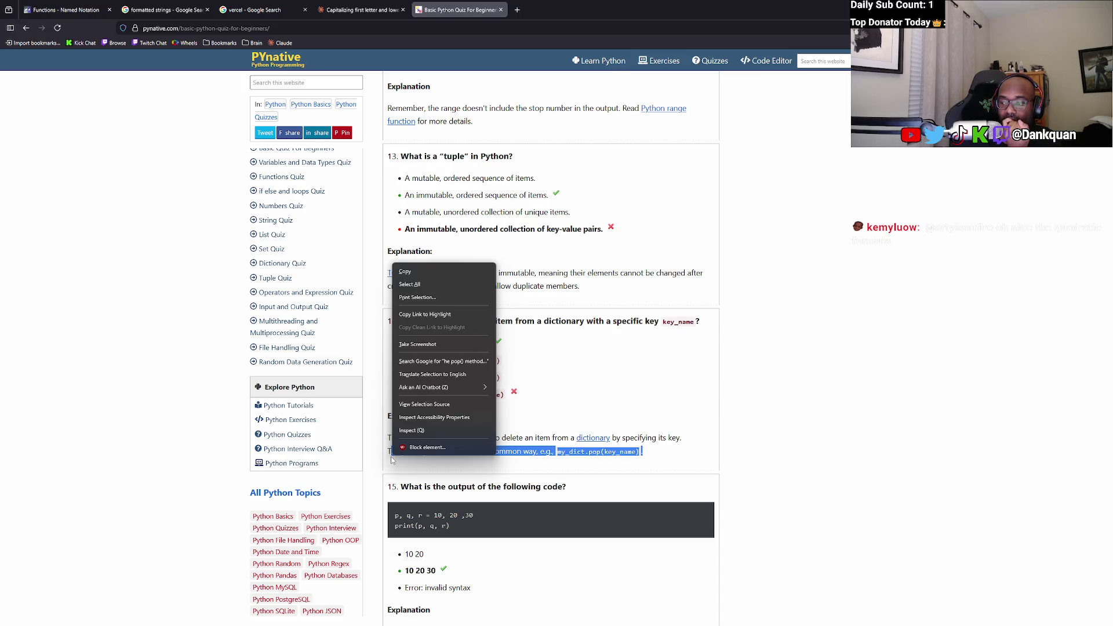
pyautogui.click(710, 335)
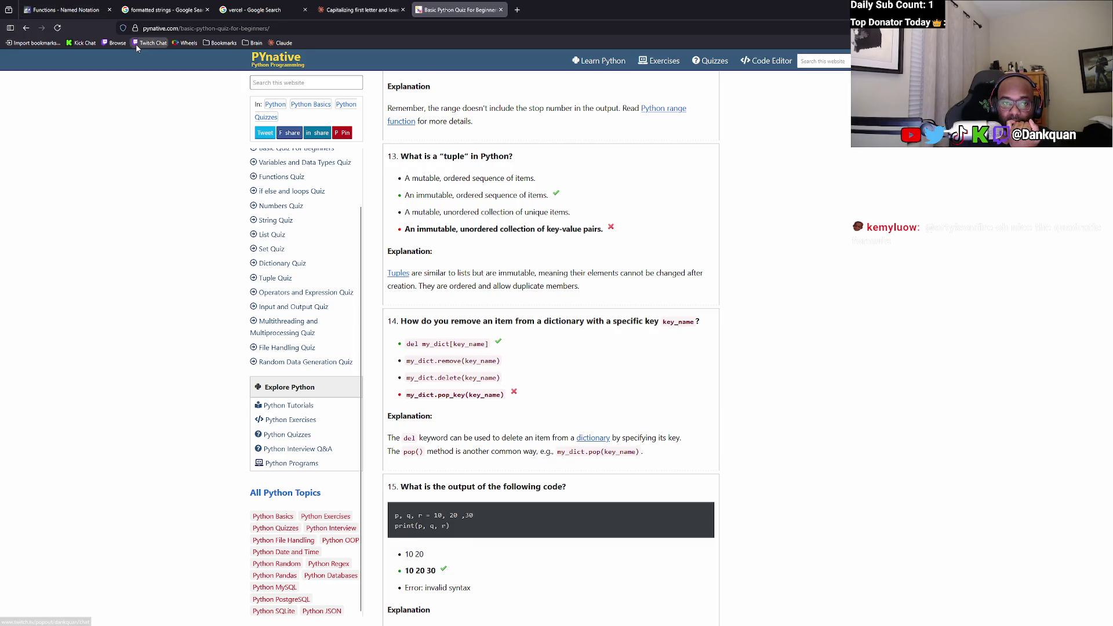
# Open the stream chat in a new tab, glance at Claude, and return to the quiz.
pyautogui.click(137, 46)
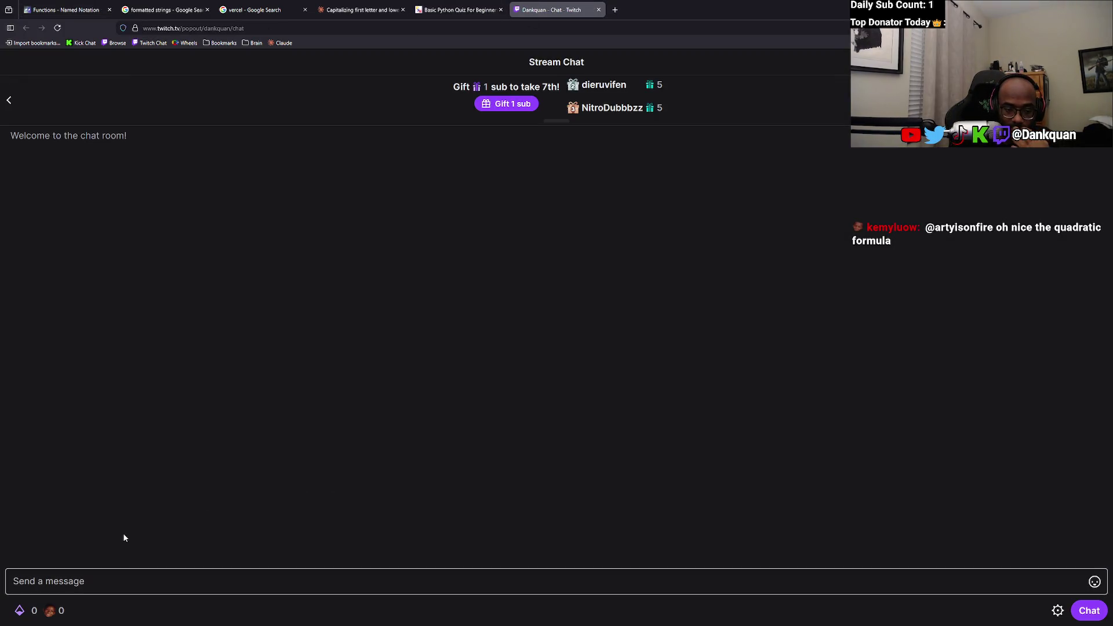
pyautogui.click(458, 9)
pyautogui.click(362, 9)
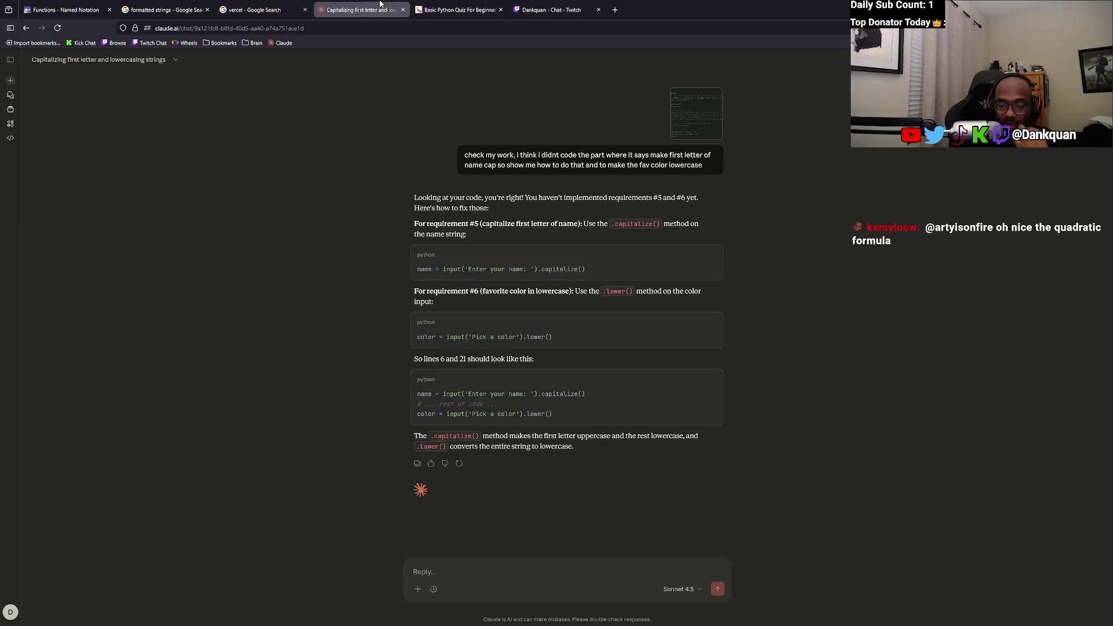
pyautogui.click(458, 10)
pyautogui.scroll(-4, 366, 391)
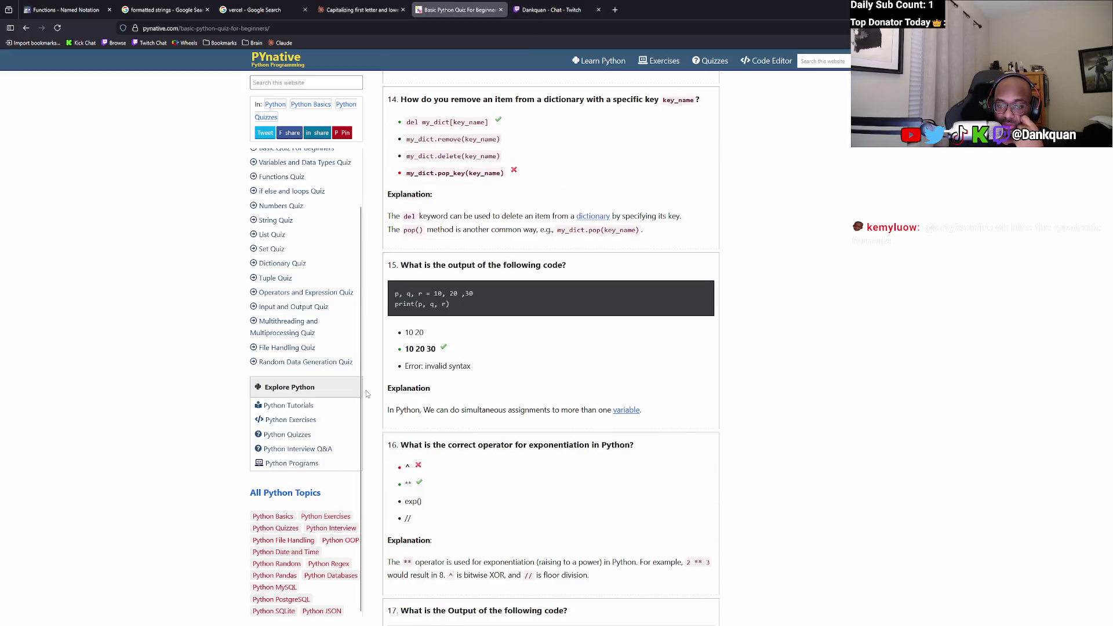
# Highlight question 15's '10 20 30' answer and question 16's ** exponentiation answer.
pyautogui.moveTo(438, 349)
pyautogui.mouseDown()
pyautogui.moveTo(405, 349)
pyautogui.moveTo(494, 311)
pyautogui.moveTo(601, 312)
pyautogui.mouseUp()
pyautogui.click(460, 396)
pyautogui.scroll(-3, 460, 397)
pyautogui.click(496, 317)
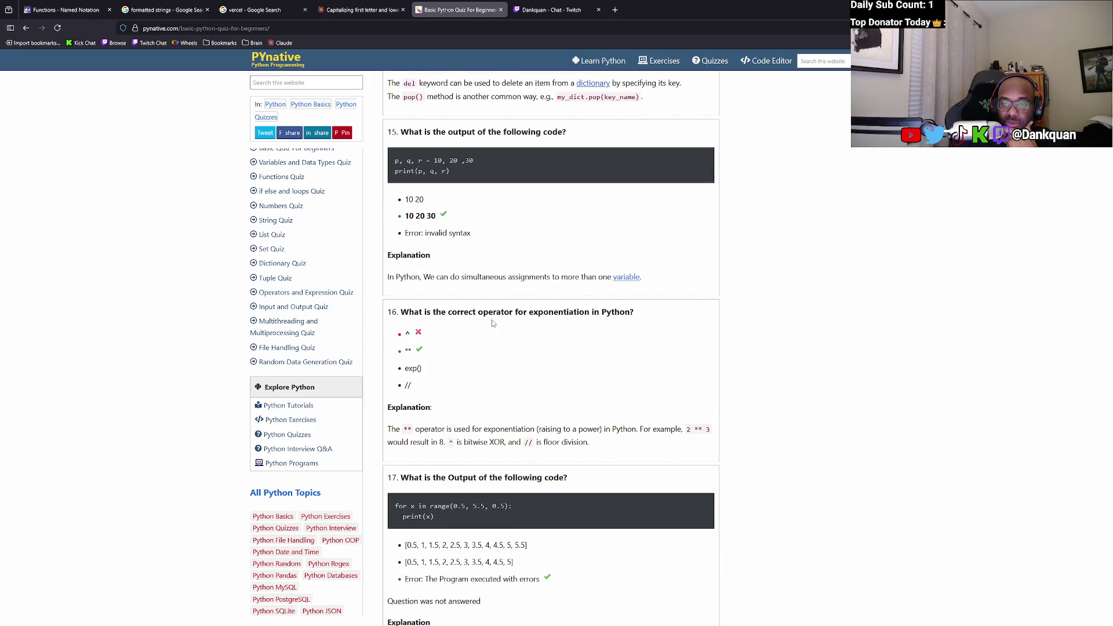
pyautogui.moveTo(424, 353); pyautogui.dragTo(404, 352)
# Move past question 17 and select question 18's print(10 // 3) floor division operator.
pyautogui.scroll(-3, 404, 353)
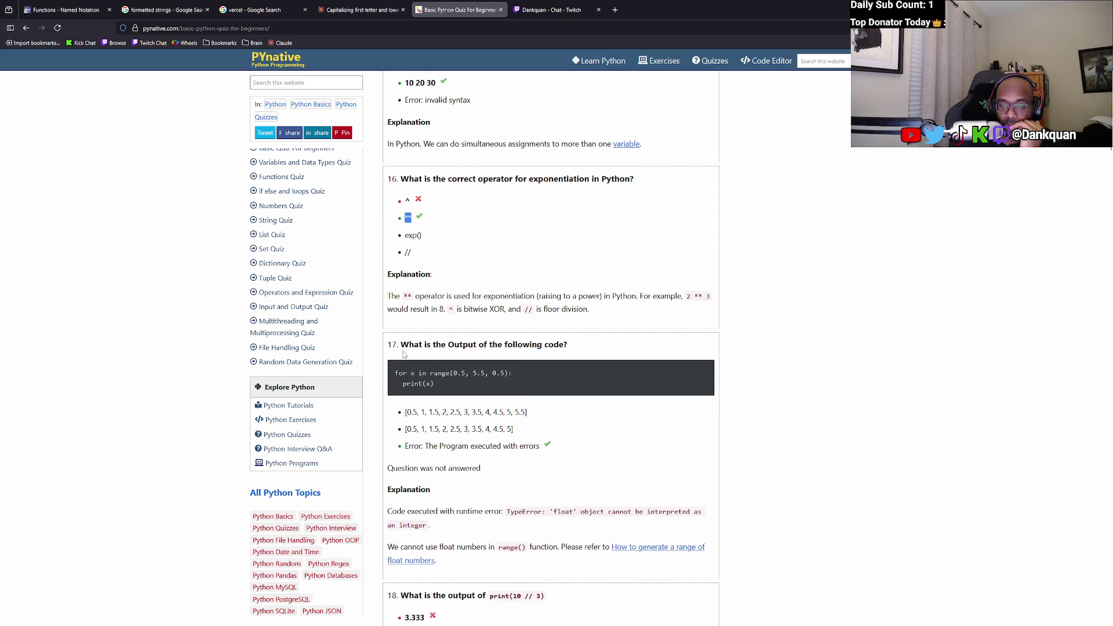
pyautogui.scroll(-2, 405, 355)
pyautogui.moveTo(541, 357); pyautogui.dragTo(420, 358)
pyautogui.scroll(-2, 419, 359)
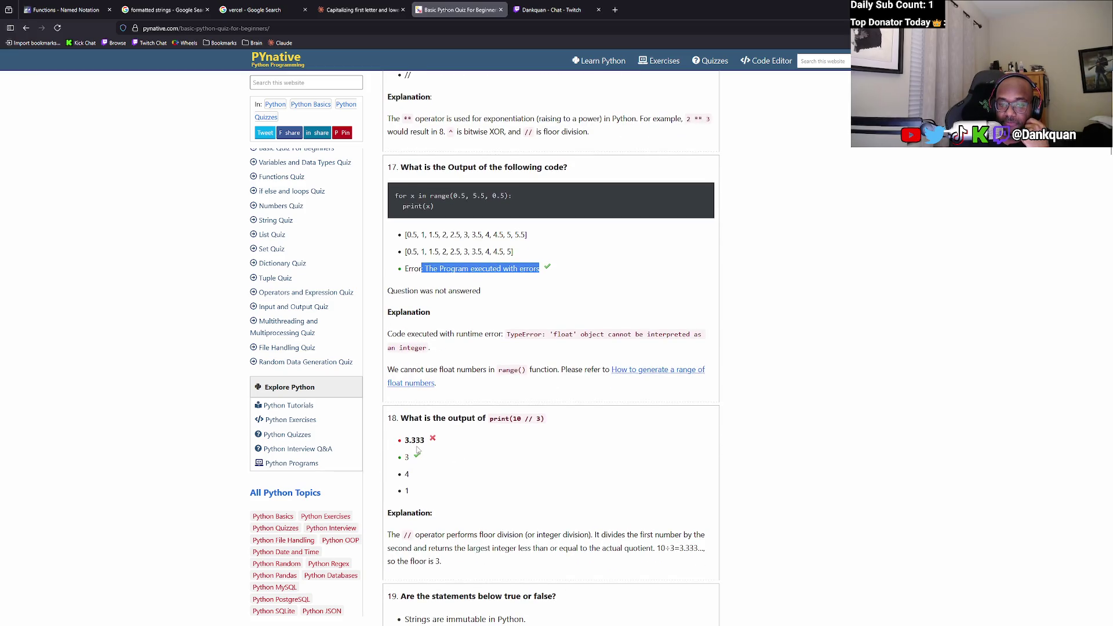
pyautogui.moveTo(546, 418)
pyautogui.mouseDown()
pyautogui.moveTo(484, 422)
pyautogui.moveTo(558, 426)
pyautogui.moveTo(492, 420)
pyautogui.moveTo(521, 420)
pyautogui.mouseUp()
pyautogui.click(492, 420)
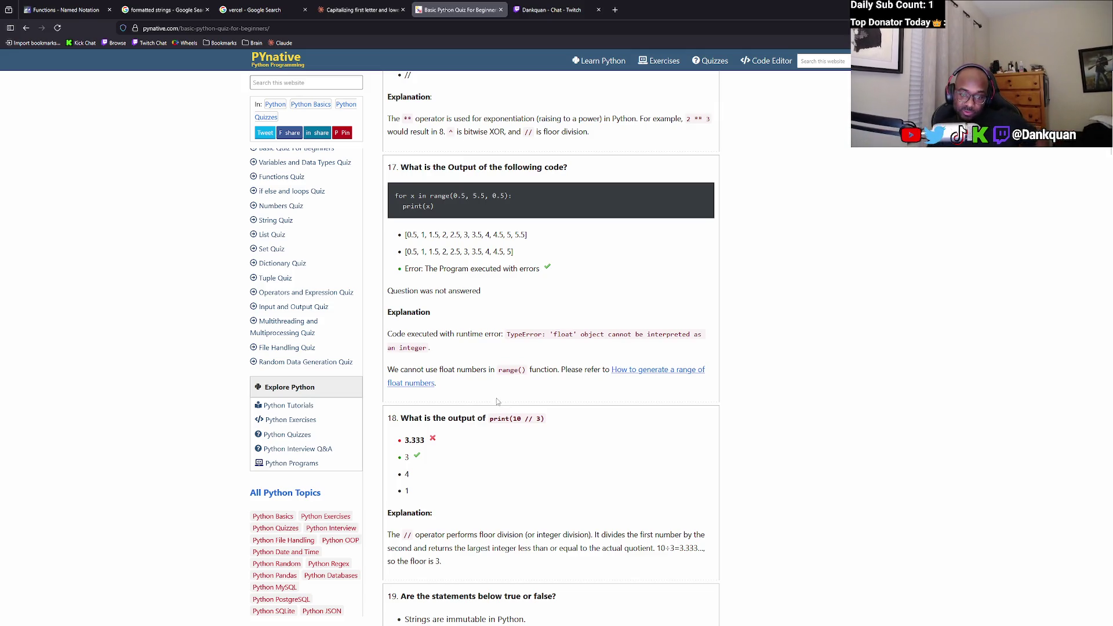
pyautogui.doubleClick(530, 418)
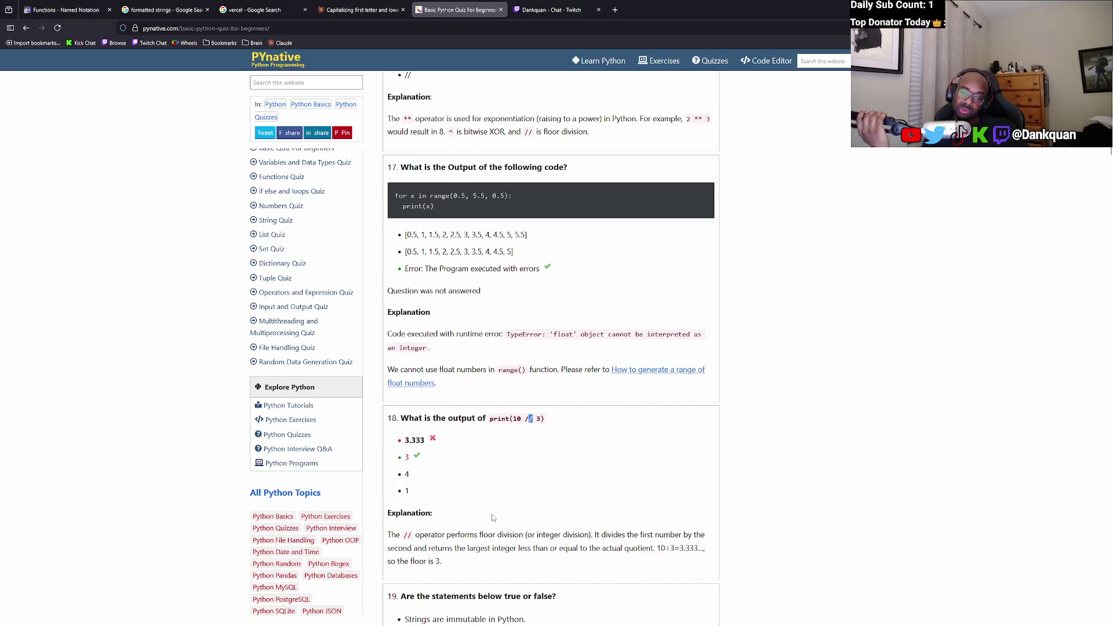
pyautogui.scroll(-5, 494, 508)
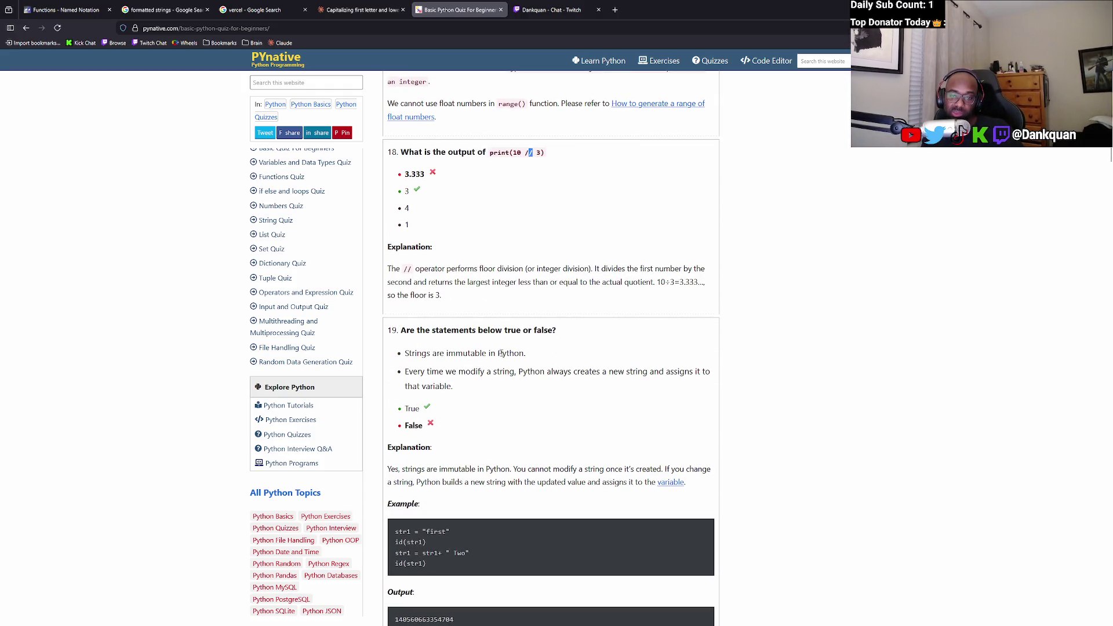
# Highlight question 19's string-immutability statements, then move on to questions 20 and 21.
pyautogui.moveTo(409, 353); pyautogui.dragTo(525, 354)
pyautogui.click(527, 357)
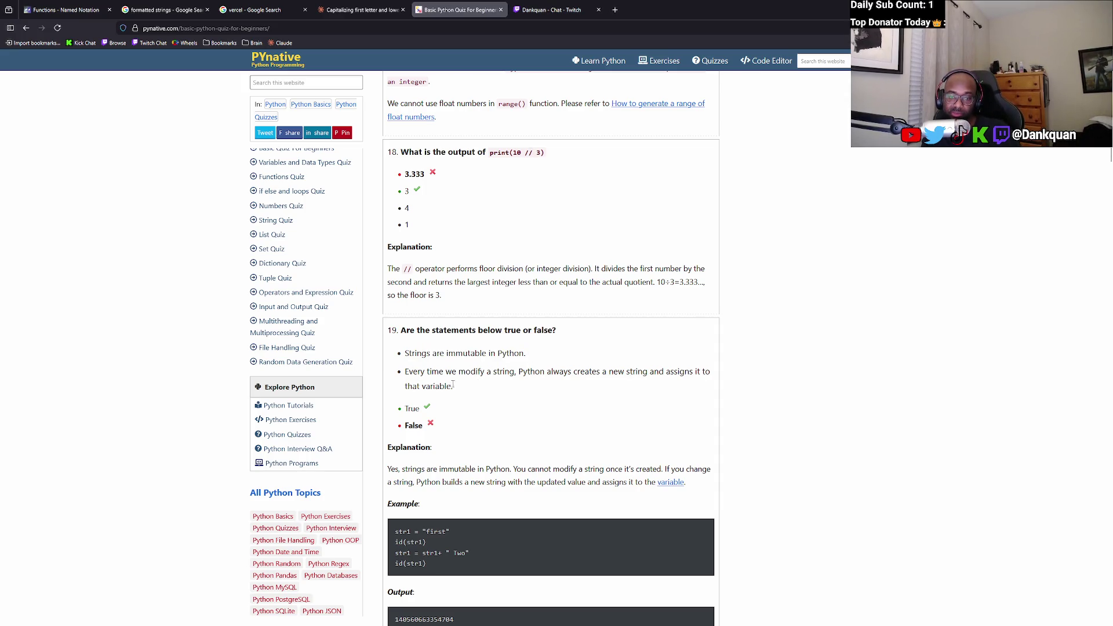
pyautogui.moveTo(465, 394)
pyautogui.mouseDown()
pyautogui.moveTo(403, 372)
pyautogui.moveTo(566, 380)
pyautogui.moveTo(522, 377)
pyautogui.mouseUp()
pyautogui.click(399, 373)
pyautogui.scroll(-2, 423, 442)
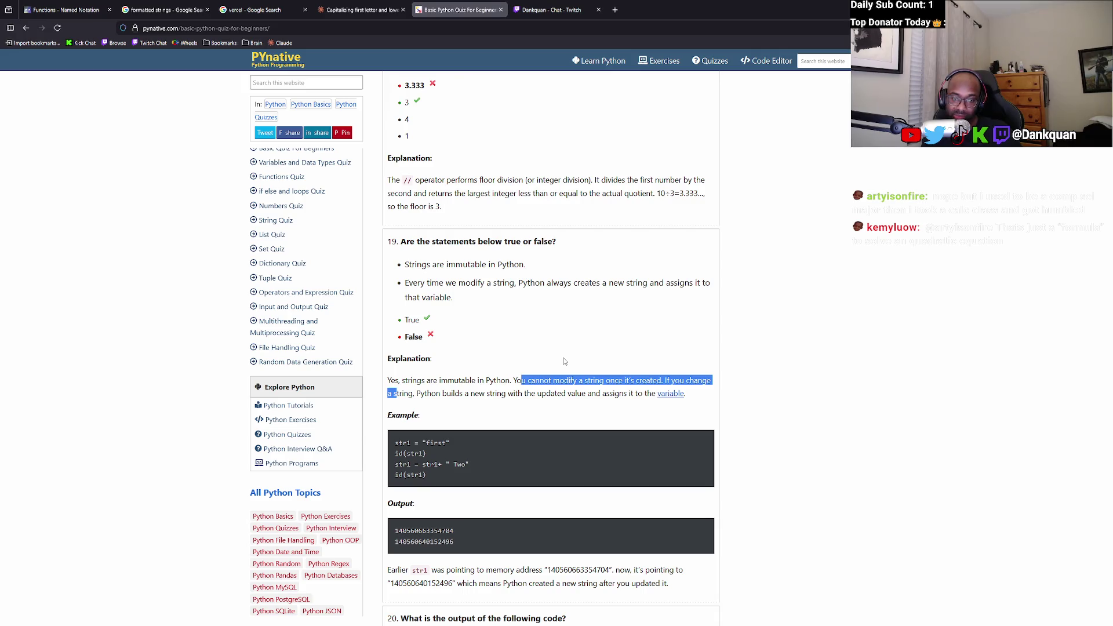
pyautogui.scroll(-2, 544, 370)
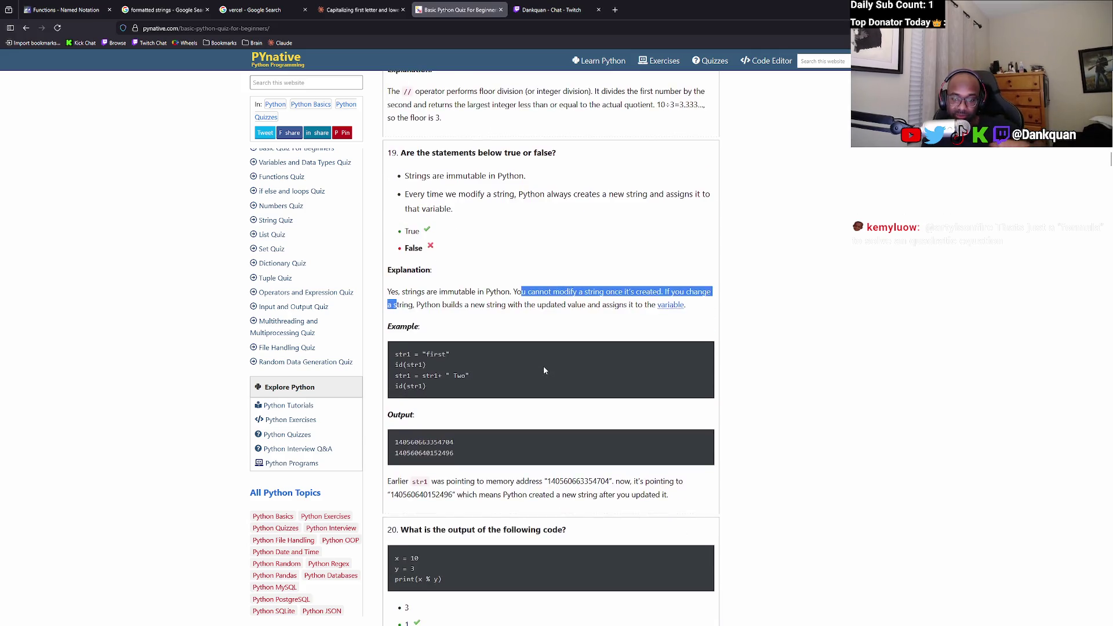
pyautogui.scroll(-2, 544, 370)
pyautogui.scroll(-3, 537, 368)
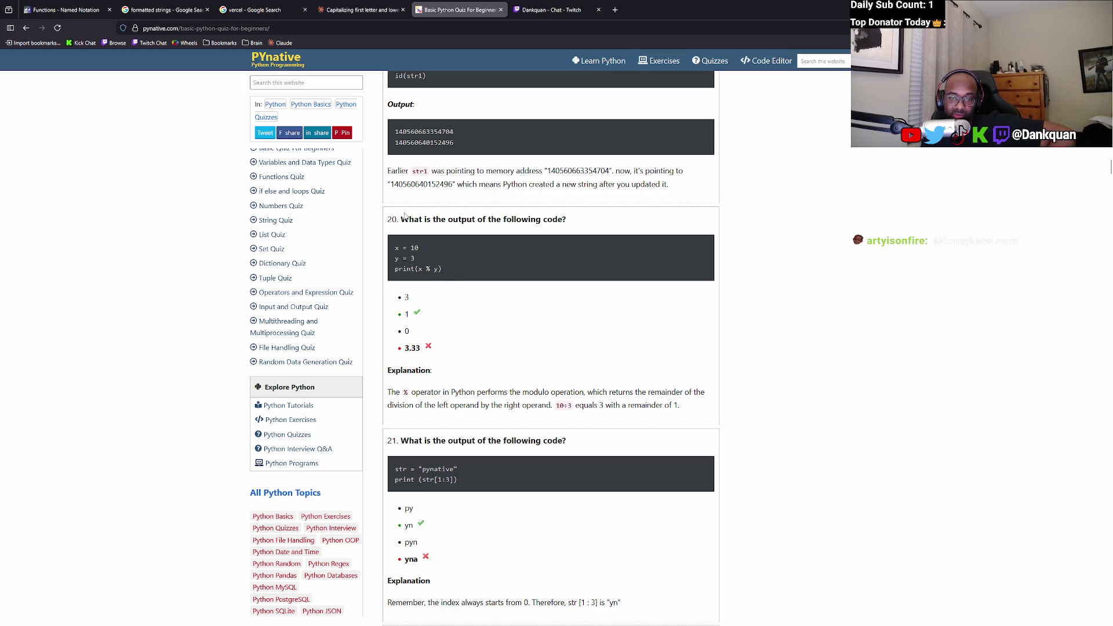
# Highlight question 20's code and explanation, then reach question 22 on local salary variables.
pyautogui.moveTo(687, 409)
pyautogui.mouseDown()
pyautogui.moveTo(597, 393)
pyautogui.moveTo(360, 387)
pyautogui.moveTo(398, 243)
pyautogui.mouseUp()
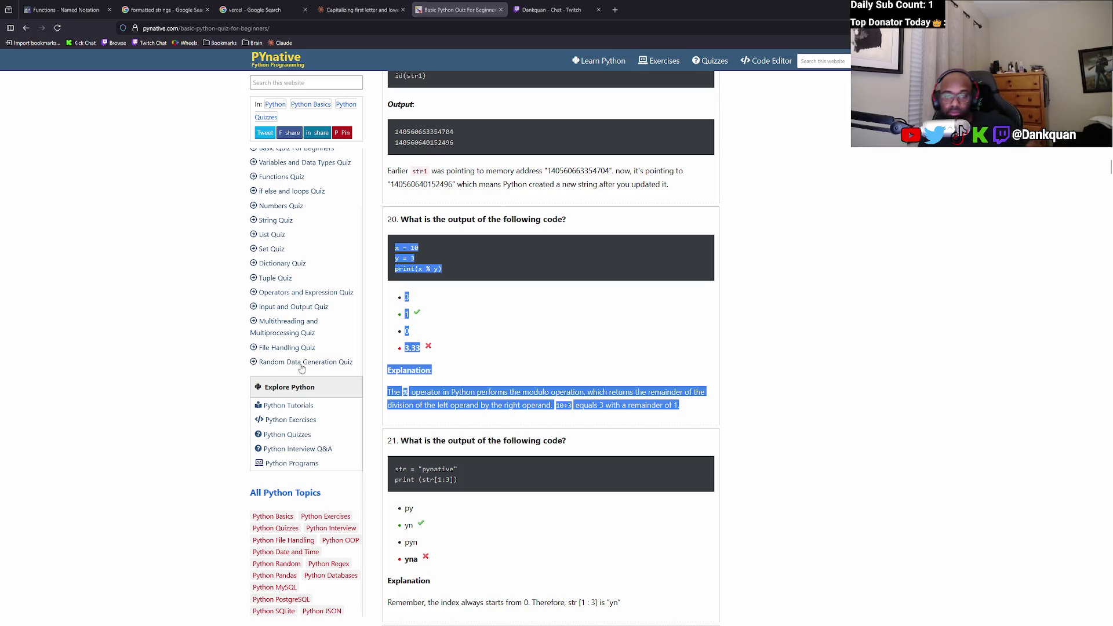
pyautogui.scroll(-4, 662, 330)
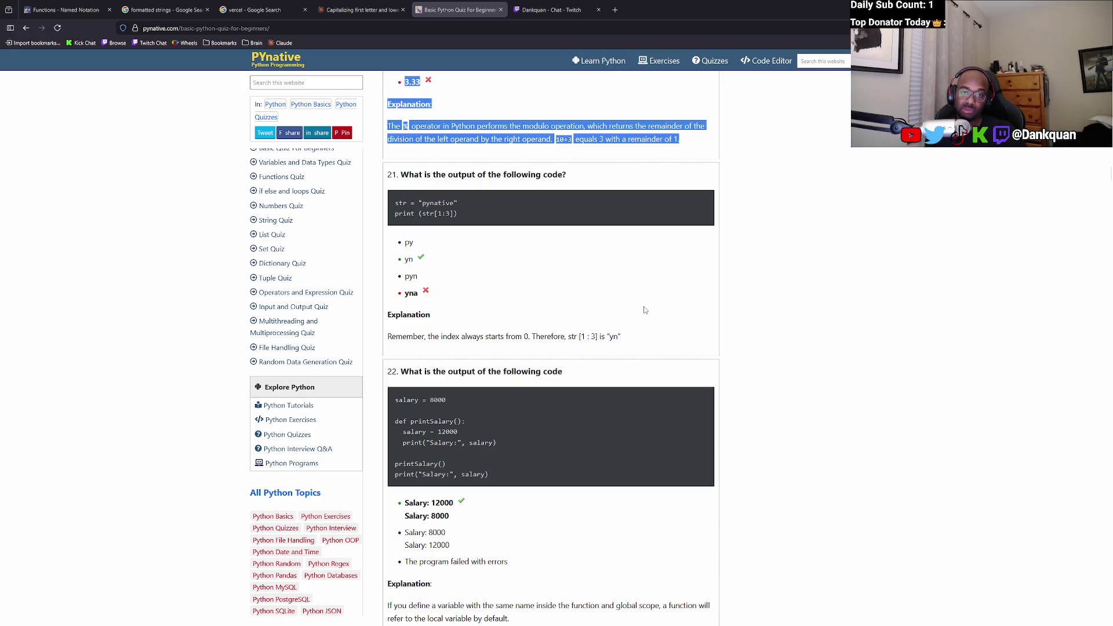
pyautogui.click(436, 203)
pyautogui.scroll(-2, 444, 298)
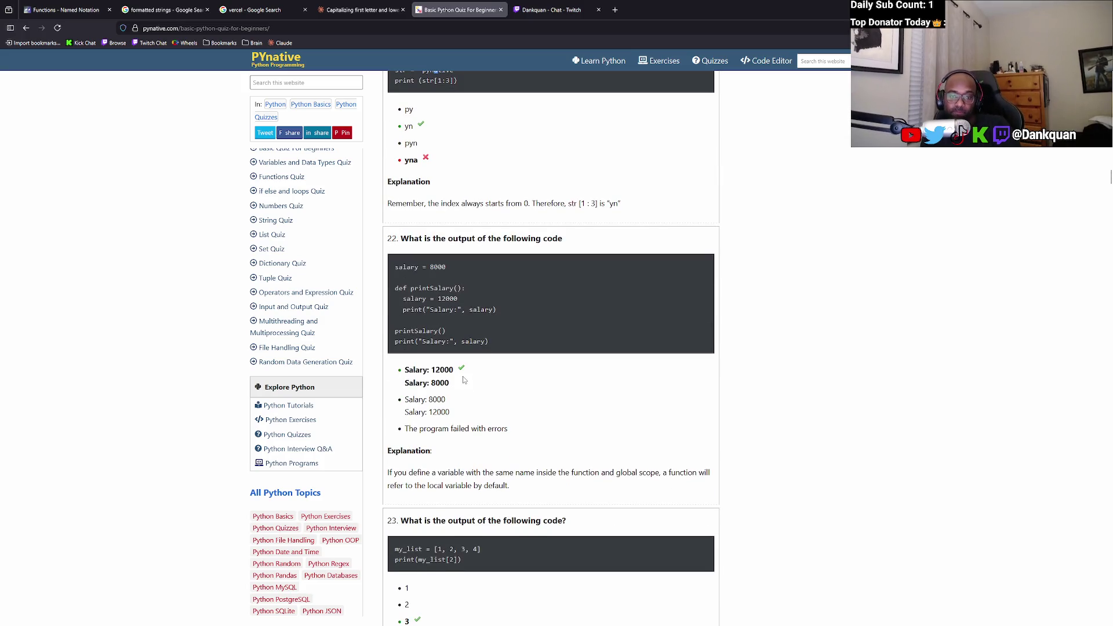
# Study question 23's code and highlight question 24 with its code.
pyautogui.scroll(-2, 464, 380)
pyautogui.scroll(-1, 465, 376)
pyautogui.moveTo(465, 382); pyautogui.dragTo(395, 371)
pyautogui.click(468, 386)
pyautogui.scroll(-1, 467, 387)
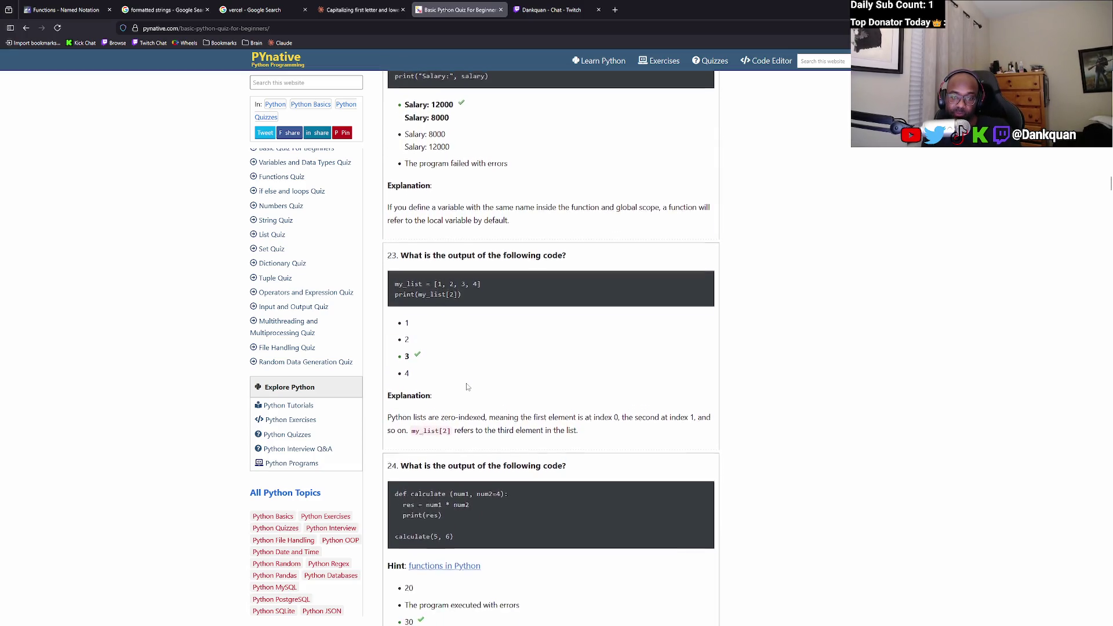
pyautogui.scroll(-2, 467, 387)
pyautogui.moveTo(396, 336)
pyautogui.mouseDown()
pyautogui.moveTo(531, 370)
pyautogui.moveTo(534, 402)
pyautogui.mouseUp()
pyautogui.click(495, 398)
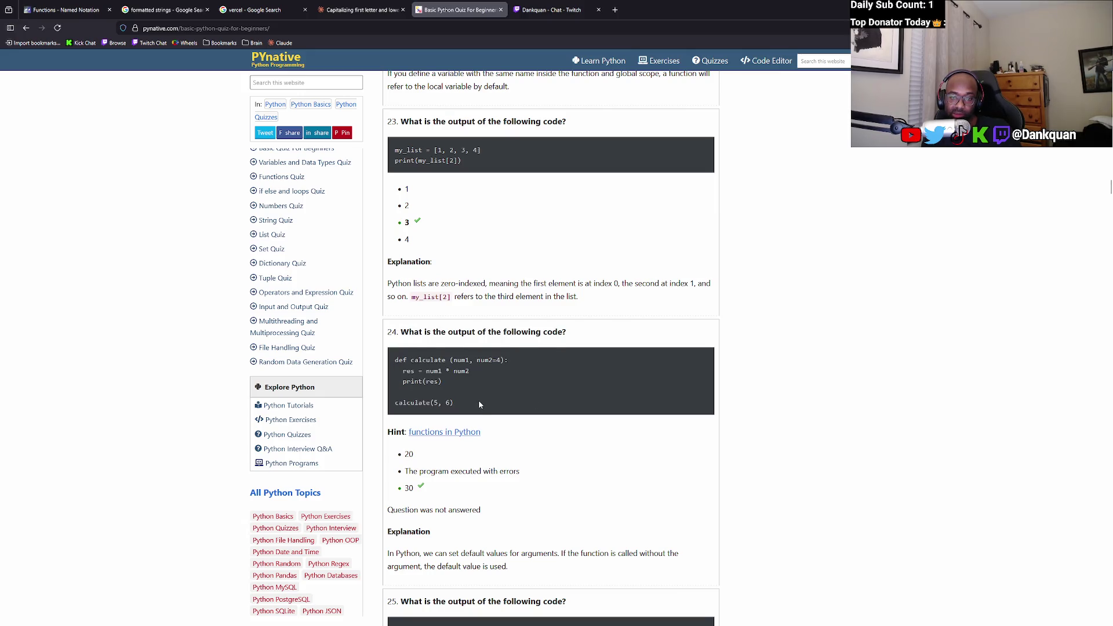
pyautogui.scroll(-5, 479, 404)
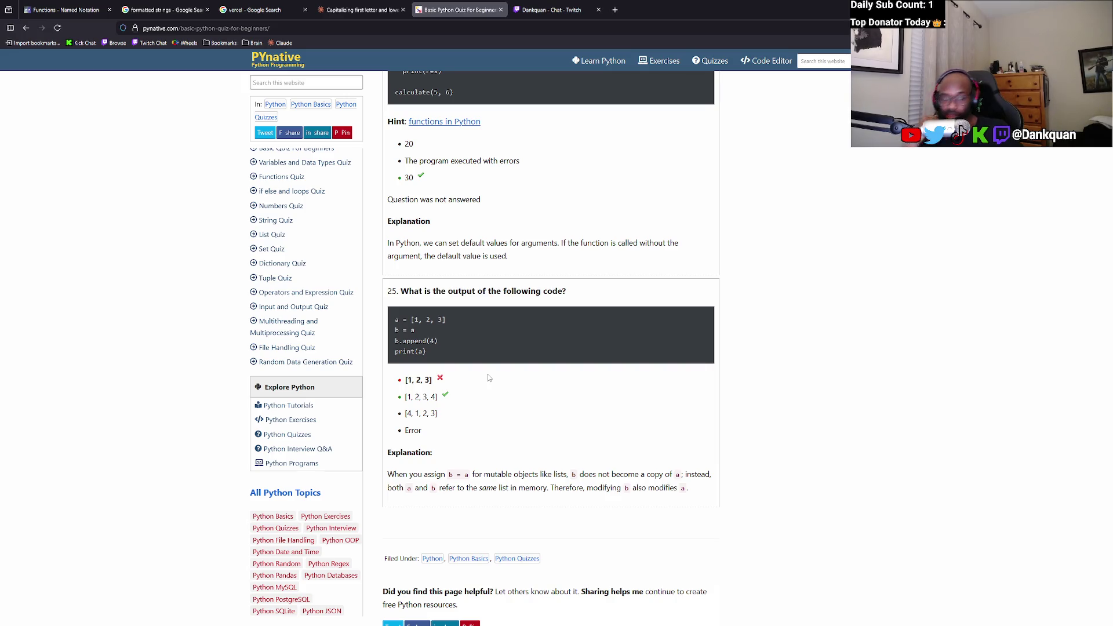
# Study question 25's 'a = [1, 2, 3]' and 'print(a)' code lines.
pyautogui.moveTo(415, 331); pyautogui.dragTo(393, 323)
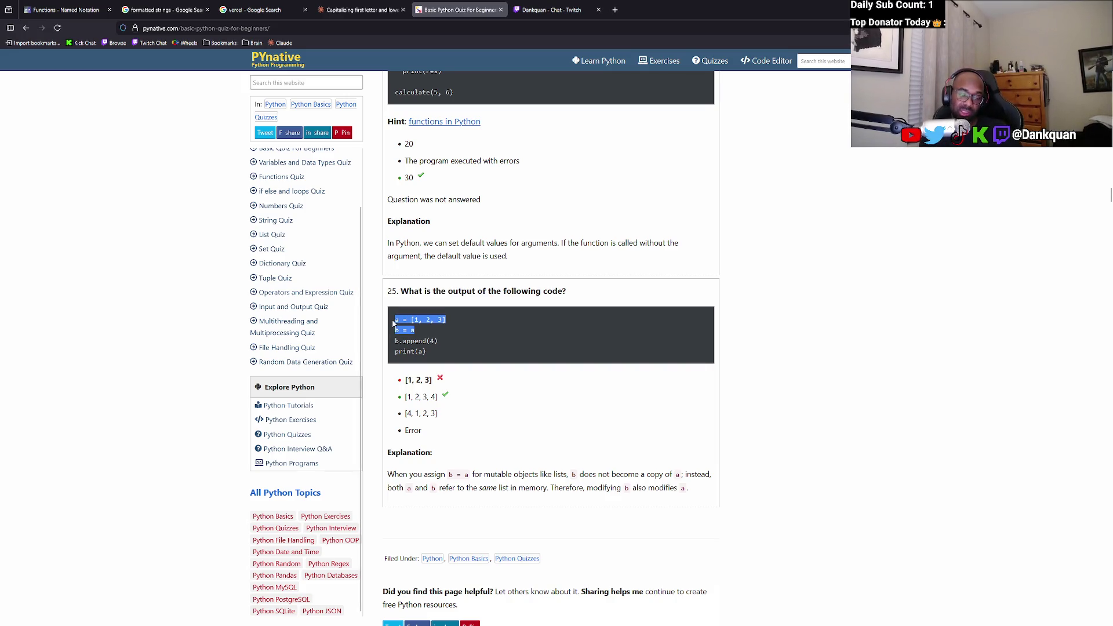
pyautogui.click(417, 333)
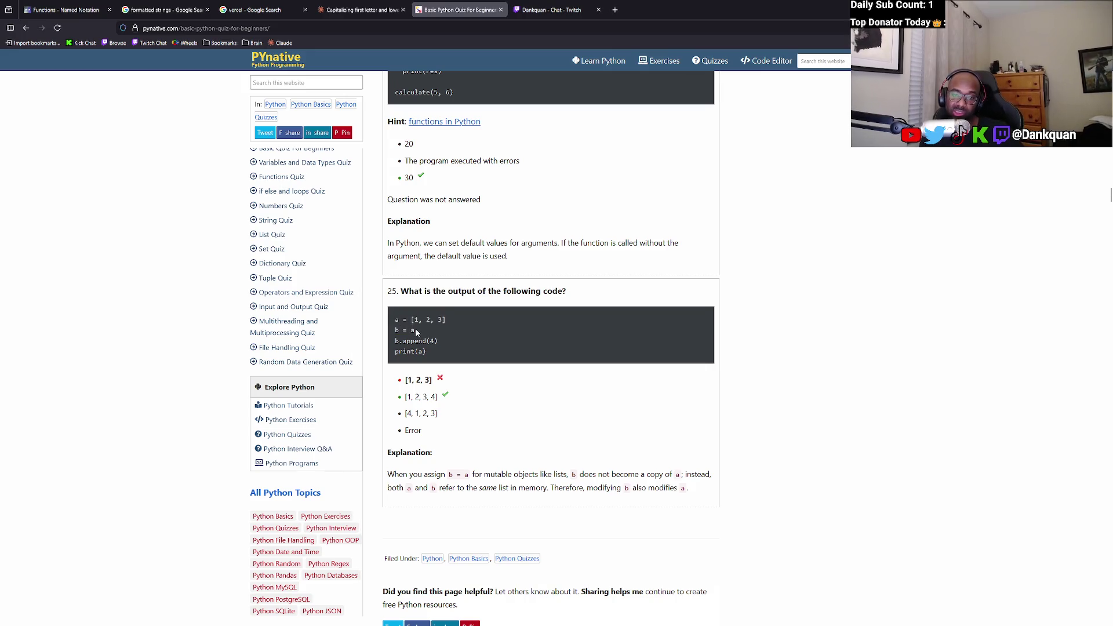
pyautogui.moveTo(394, 320); pyautogui.dragTo(447, 319)
pyautogui.click(410, 342)
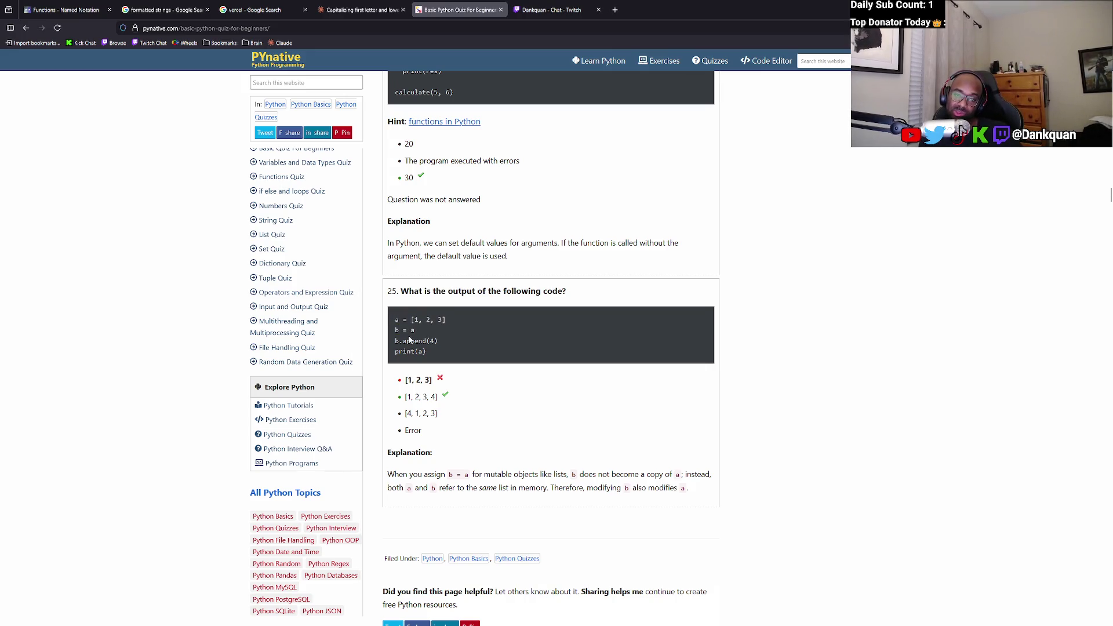
pyautogui.click(397, 318)
pyautogui.moveTo(446, 320); pyautogui.dragTo(390, 314)
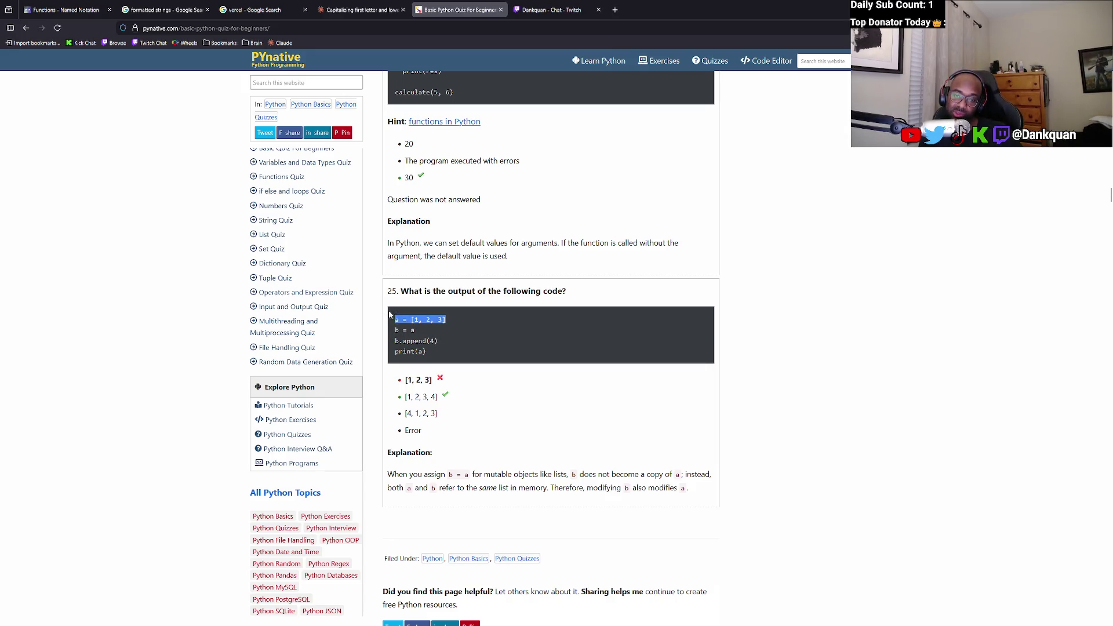
pyautogui.moveTo(431, 352)
pyautogui.mouseDown()
pyautogui.moveTo(386, 522)
pyautogui.moveTo(395, 341)
pyautogui.moveTo(400, 352)
pyautogui.mouseUp()
pyautogui.click(396, 350)
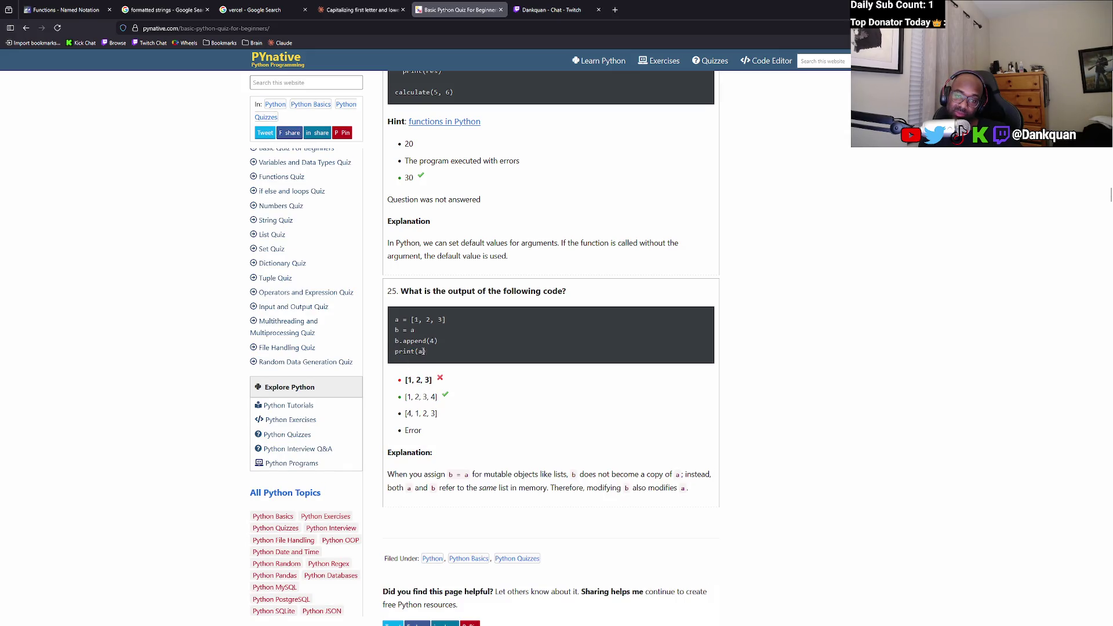
pyautogui.moveTo(413, 350); pyautogui.dragTo(390, 351)
pyautogui.click(390, 351)
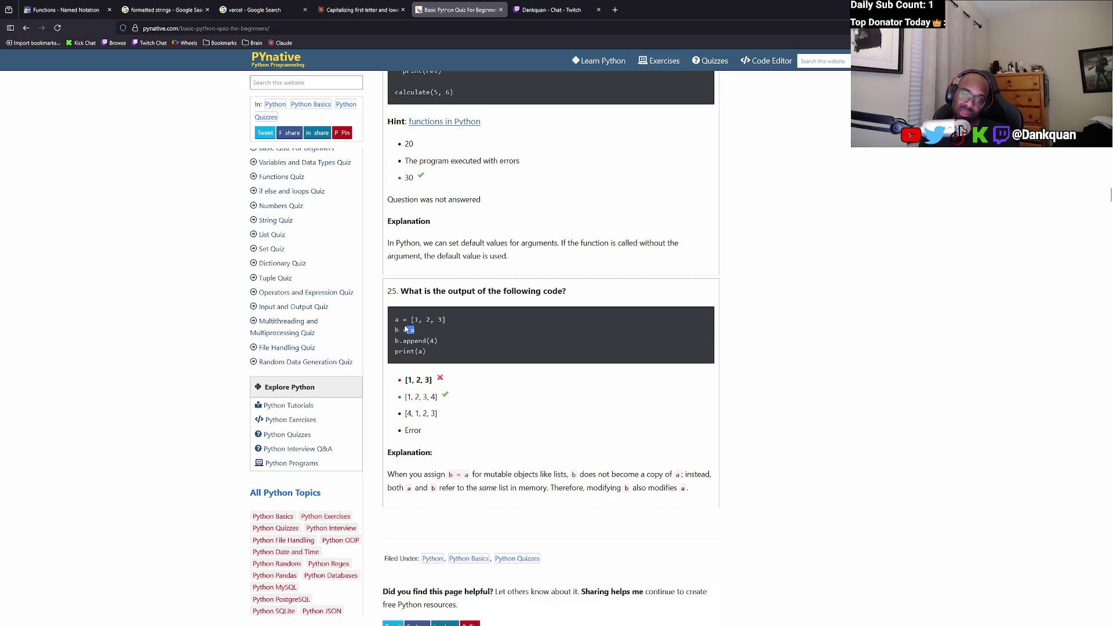
# Study question 25's 'b = a' line and the append and print lines.
pyautogui.moveTo(405, 329); pyautogui.dragTo(395, 319)
pyautogui.click(400, 327)
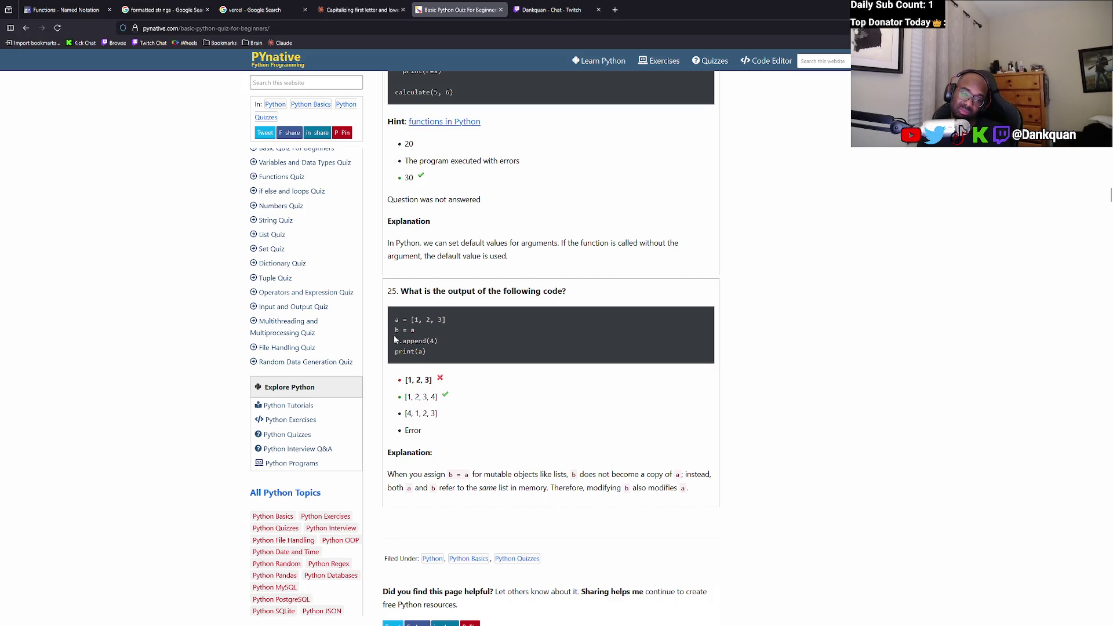
pyautogui.doubleClick(397, 330)
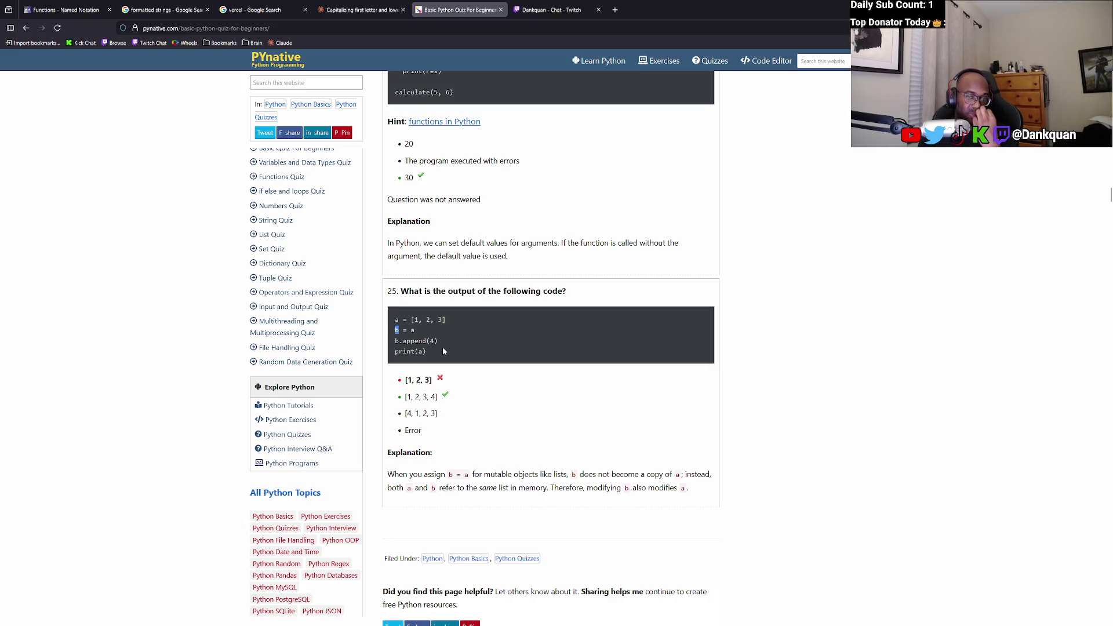
pyautogui.moveTo(436, 353)
pyautogui.mouseDown()
pyautogui.moveTo(395, 339)
pyautogui.moveTo(406, 319)
pyautogui.moveTo(459, 335)
pyautogui.mouseUp()
pyautogui.click(461, 334)
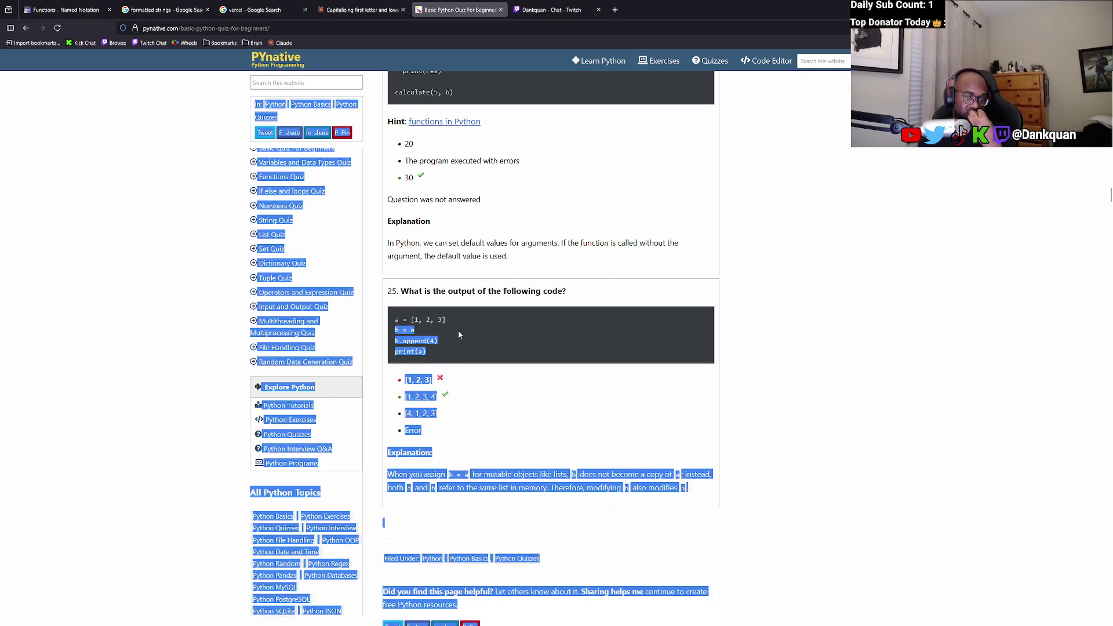
pyautogui.click(459, 333)
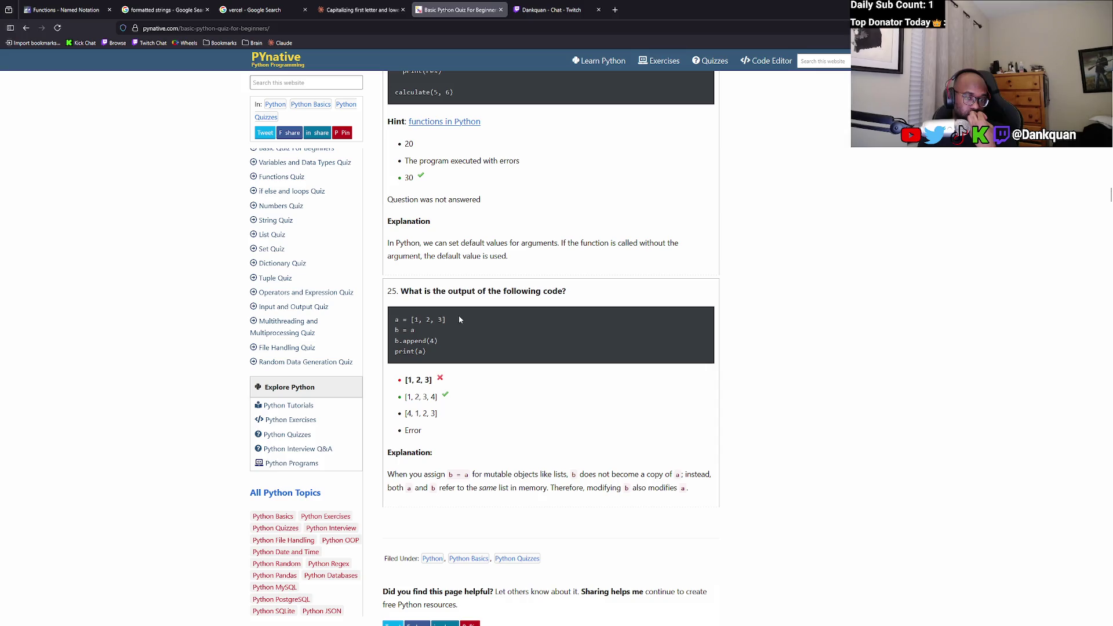
pyautogui.moveTo(415, 330); pyautogui.dragTo(395, 330)
# Highlight question 25's shared-list explanation and bring up the page's context menu.
pyautogui.scroll(-1, 432, 374)
pyautogui.scroll(-2, 431, 374)
pyautogui.moveTo(409, 386)
pyautogui.mouseDown()
pyautogui.moveTo(565, 367)
pyautogui.moveTo(564, 384)
pyautogui.moveTo(563, 374)
pyautogui.moveTo(578, 386)
pyautogui.moveTo(597, 376)
pyautogui.moveTo(438, 384)
pyautogui.moveTo(426, 401)
pyautogui.moveTo(559, 414)
pyautogui.mouseUp()
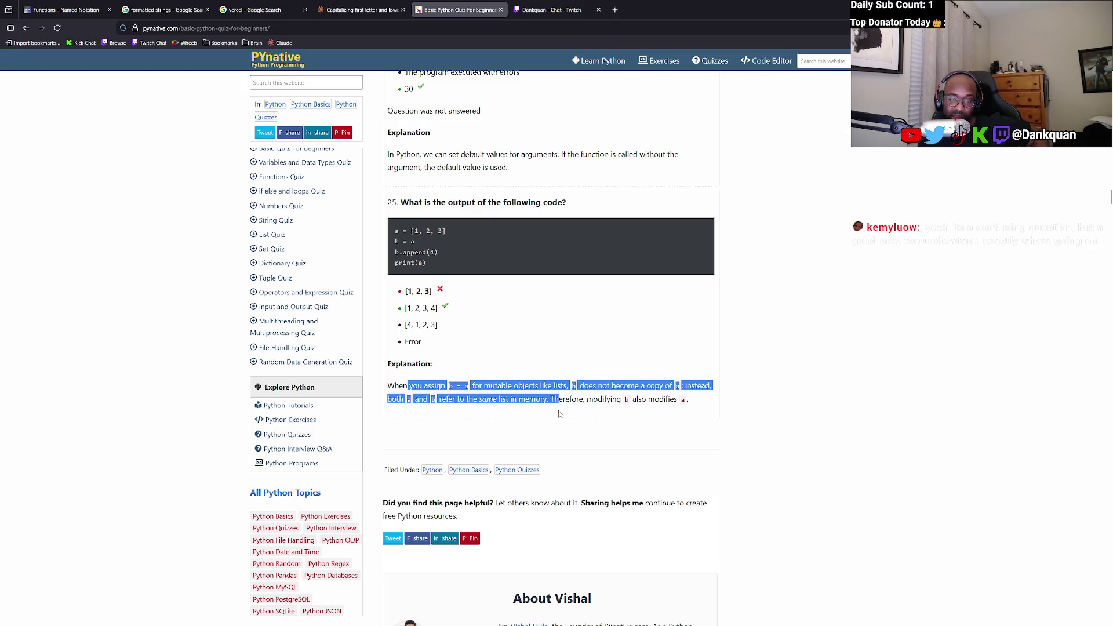
pyautogui.click(562, 404)
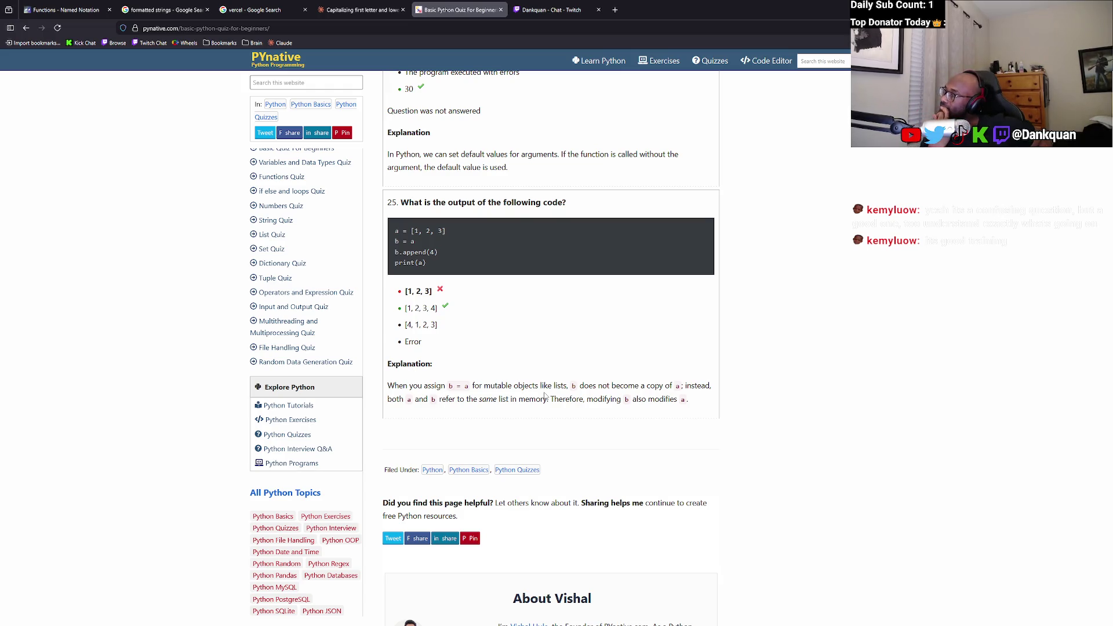
pyautogui.rightClick(503, 380)
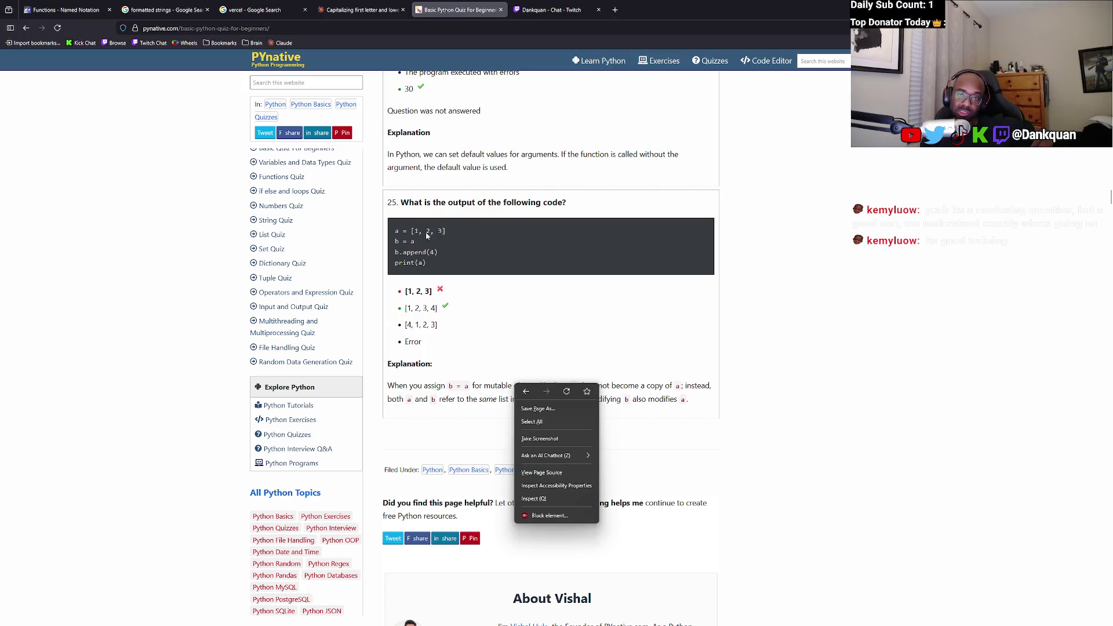
pyautogui.click(501, 10)
# Close the quiz, Claude, formatted-strings and vercel search tabs, returning to the Named Notation lesson.
pyautogui.click(501, 10)
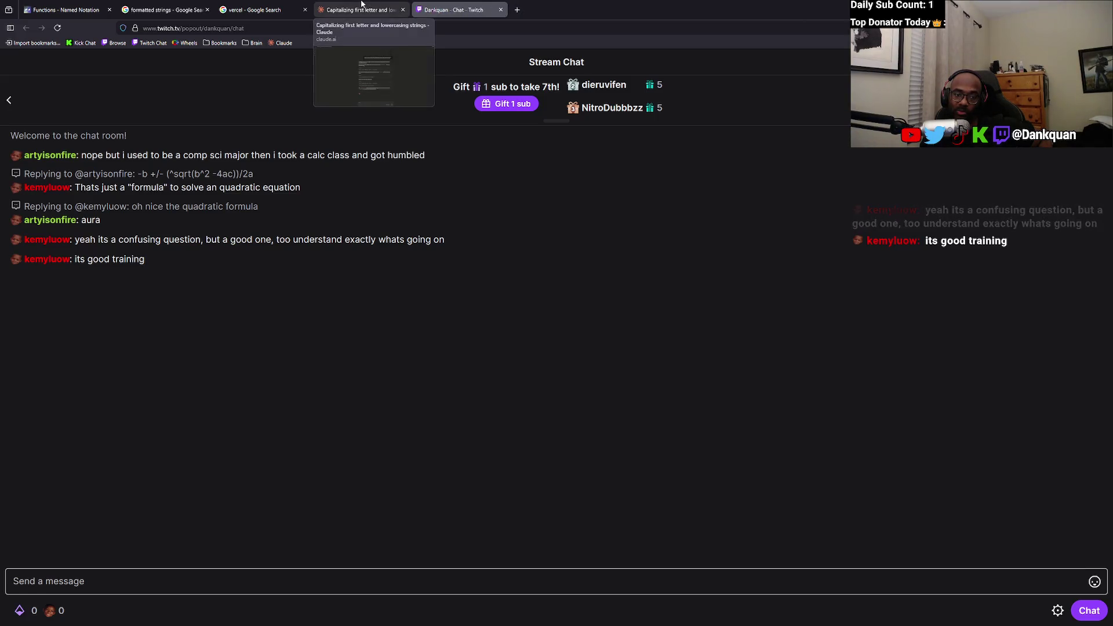
pyautogui.click(363, 5)
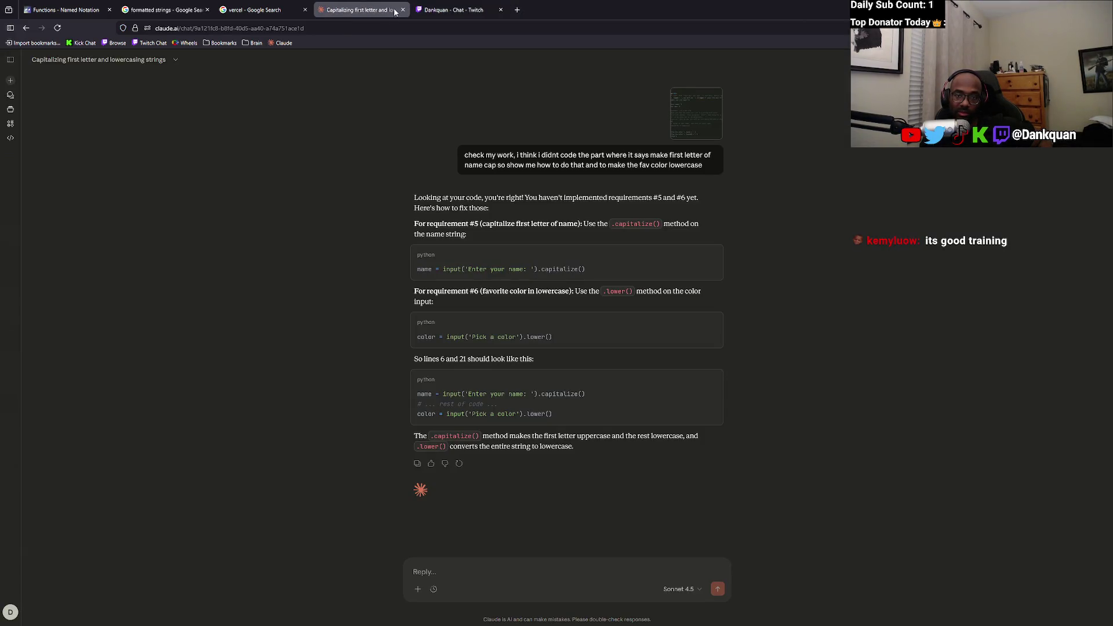
pyautogui.click(403, 10)
pyautogui.click(261, 8)
pyautogui.click(191, 6)
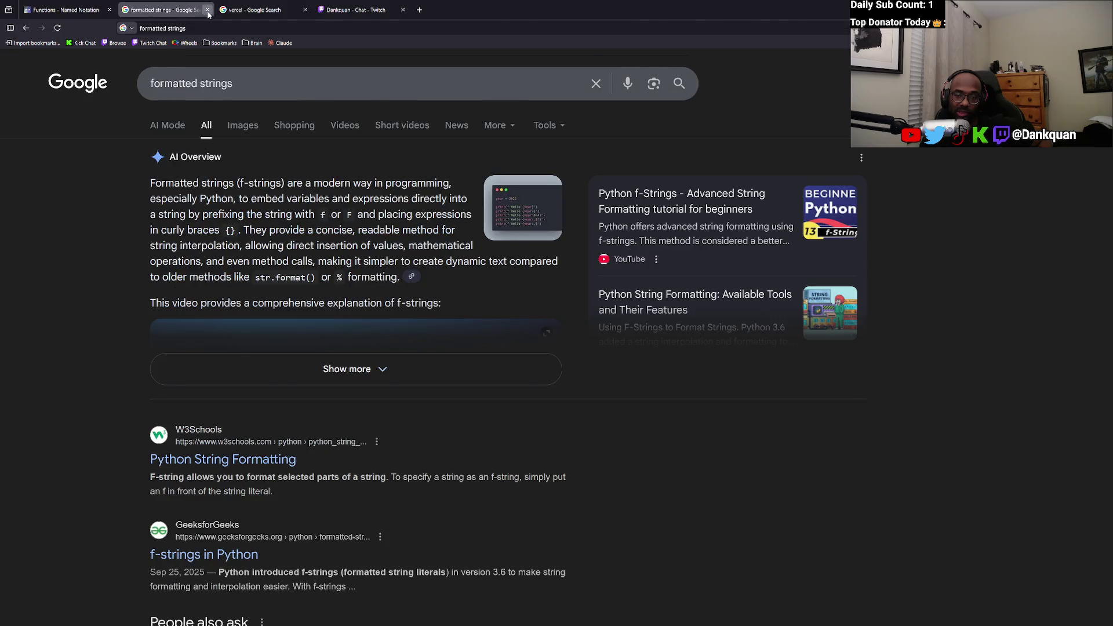
pyautogui.click(208, 9)
pyautogui.click(207, 9)
pyautogui.click(109, 7)
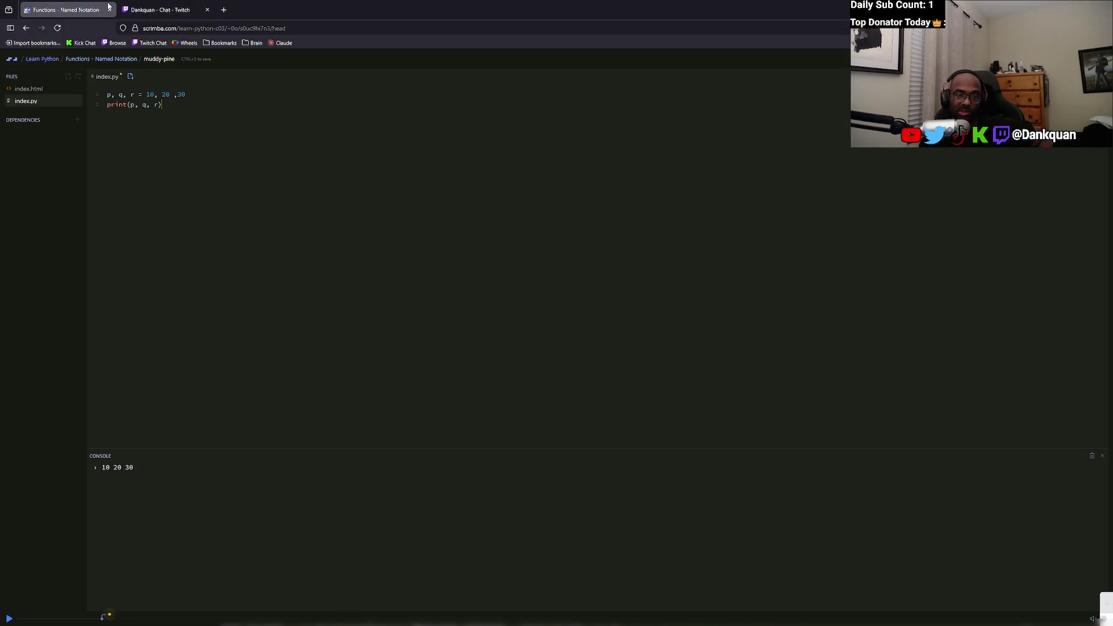
# Play part of the Named Notation lesson, then pause it.
pyautogui.click(8, 618)
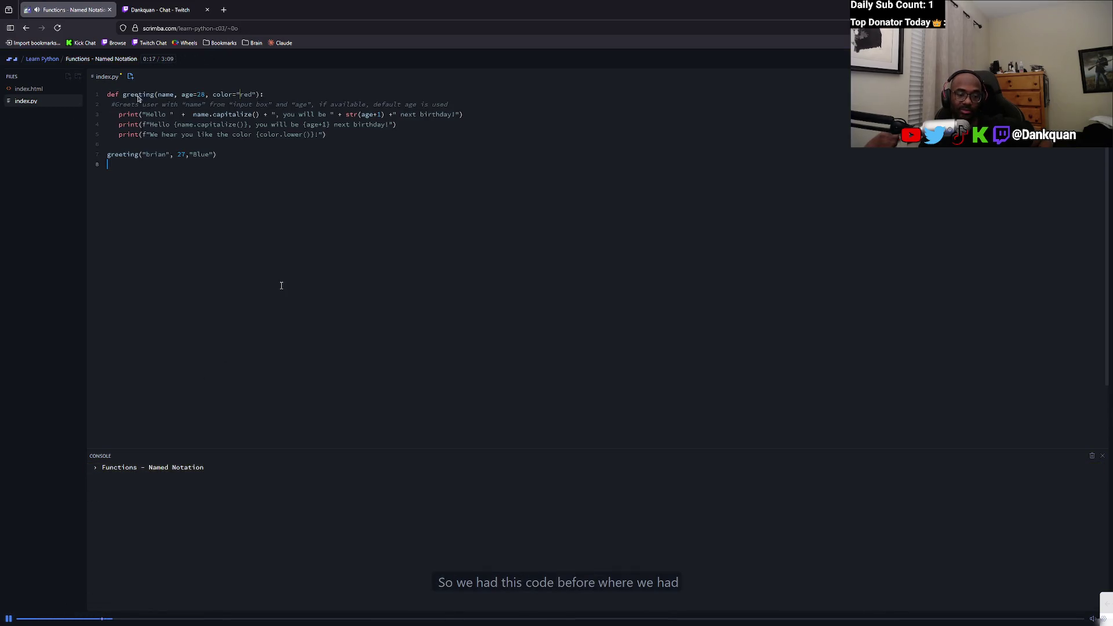
pyautogui.click(306, 214)
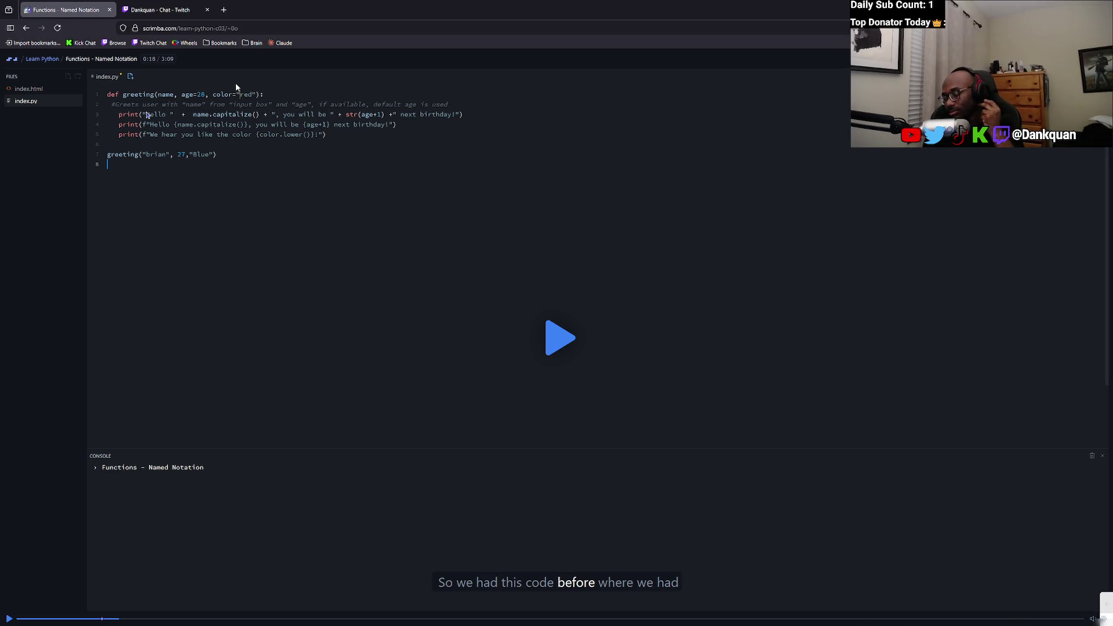
pyautogui.click(570, 328)
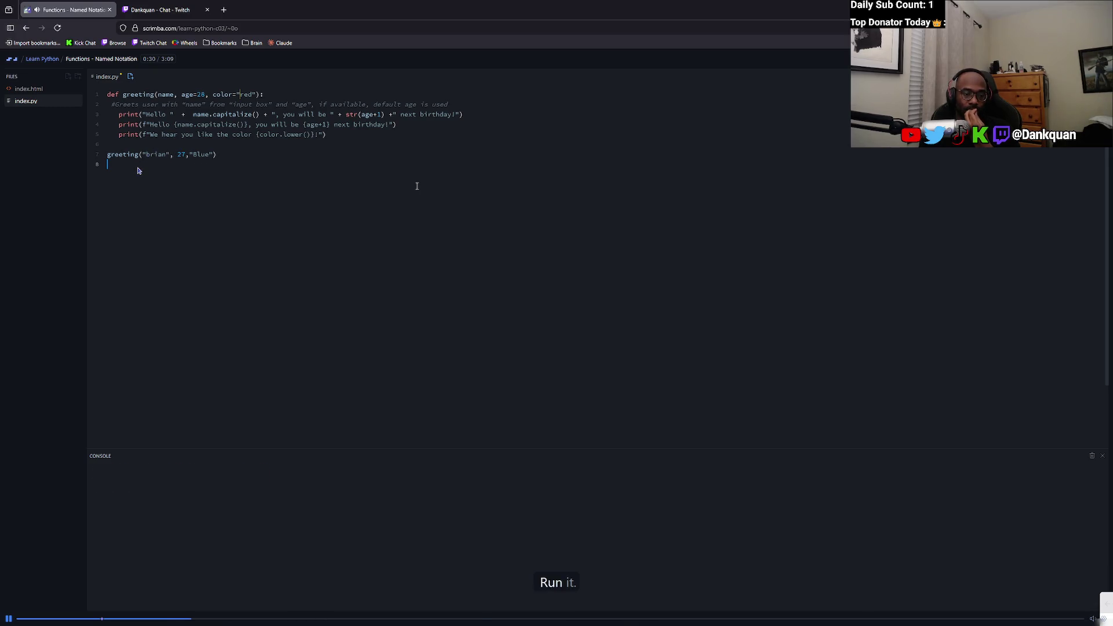
pyautogui.click(8, 617)
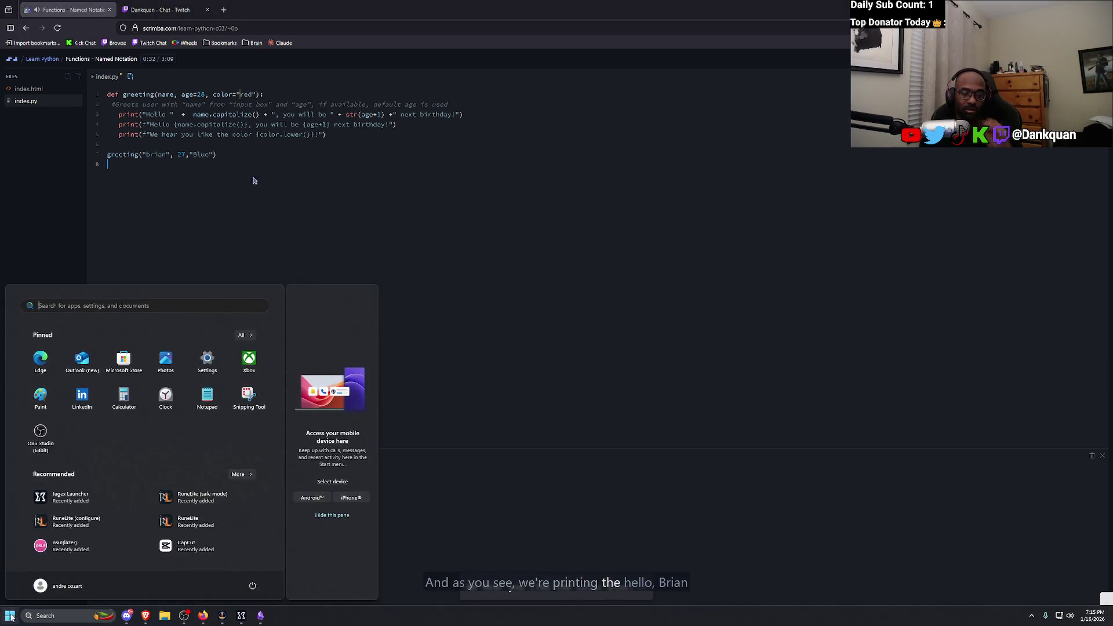
pyautogui.click(85, 488)
pyautogui.press('space')
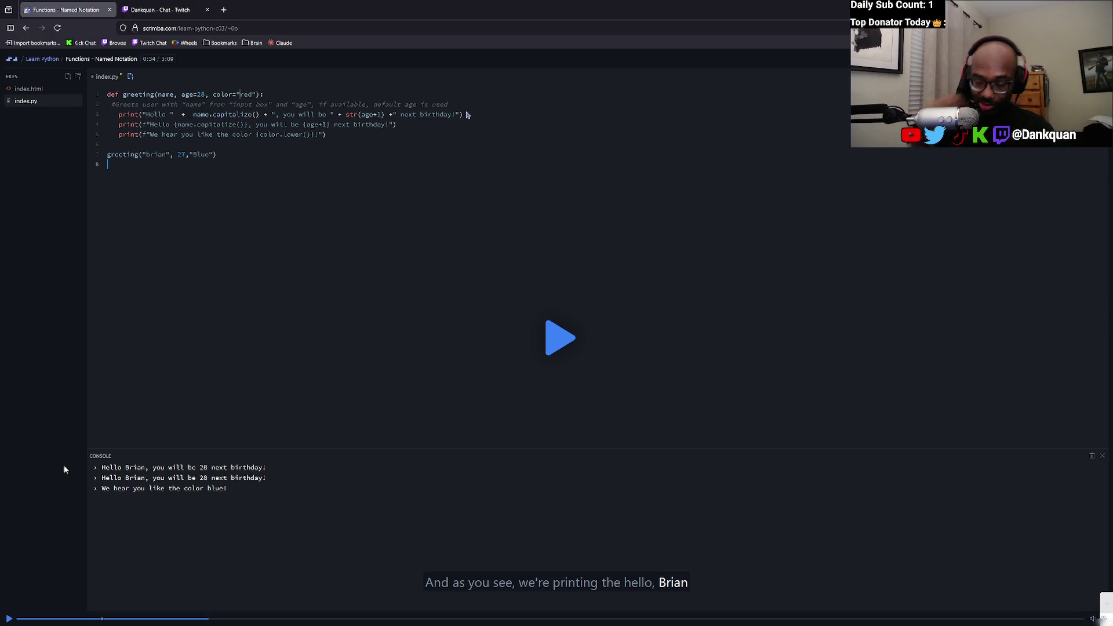
# Go from the lesson list to the Learn Python course overview.
pyautogui.click(106, 60)
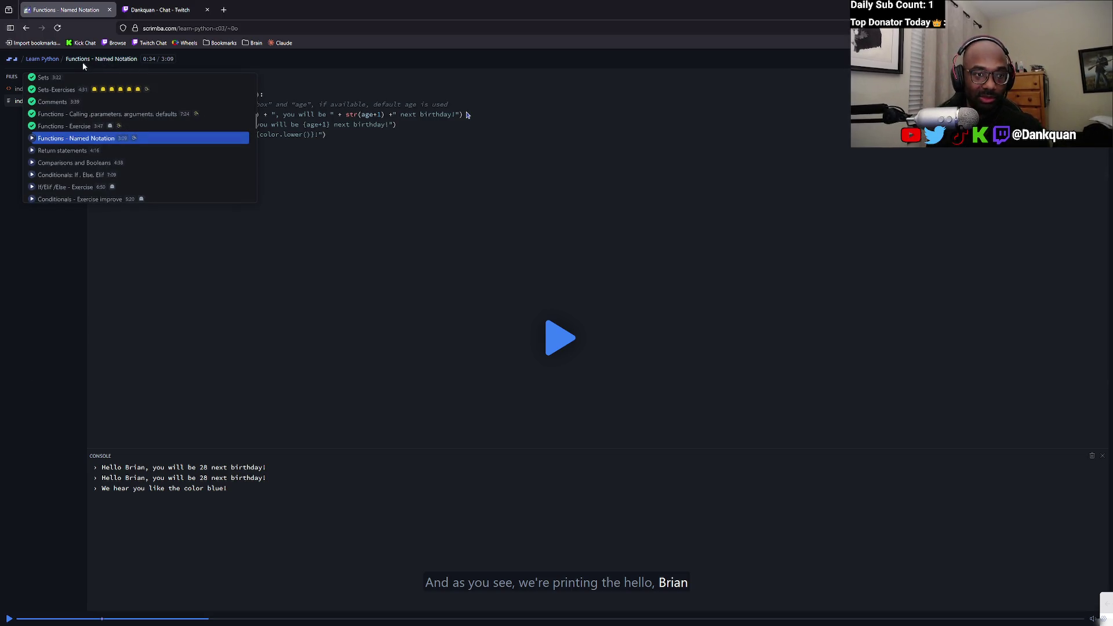
pyautogui.scroll(10, 119, 156)
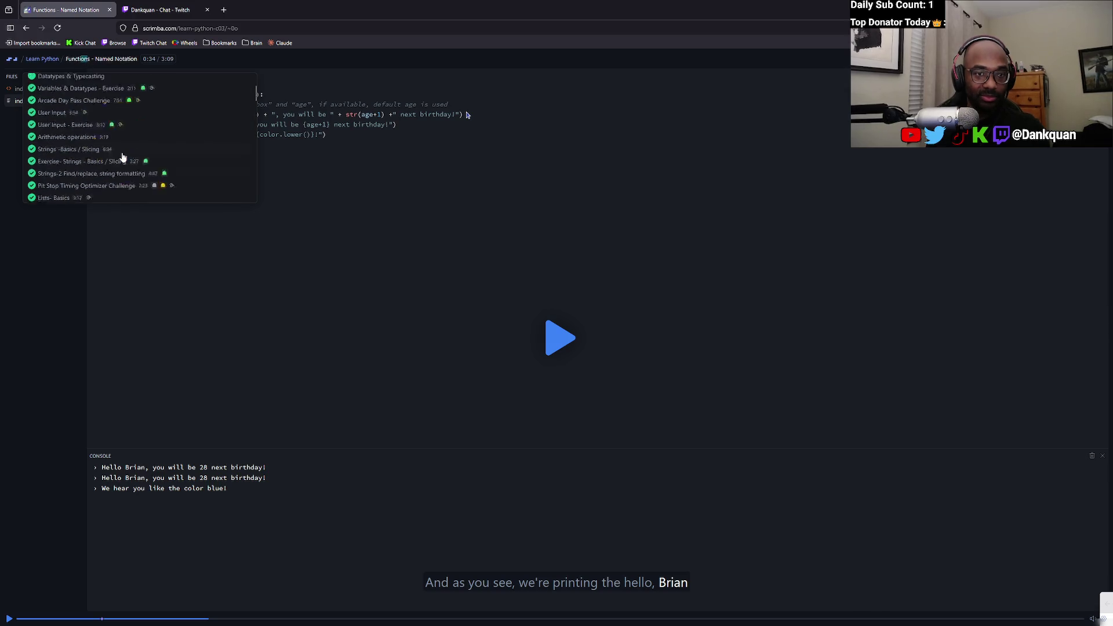
pyautogui.click(50, 60)
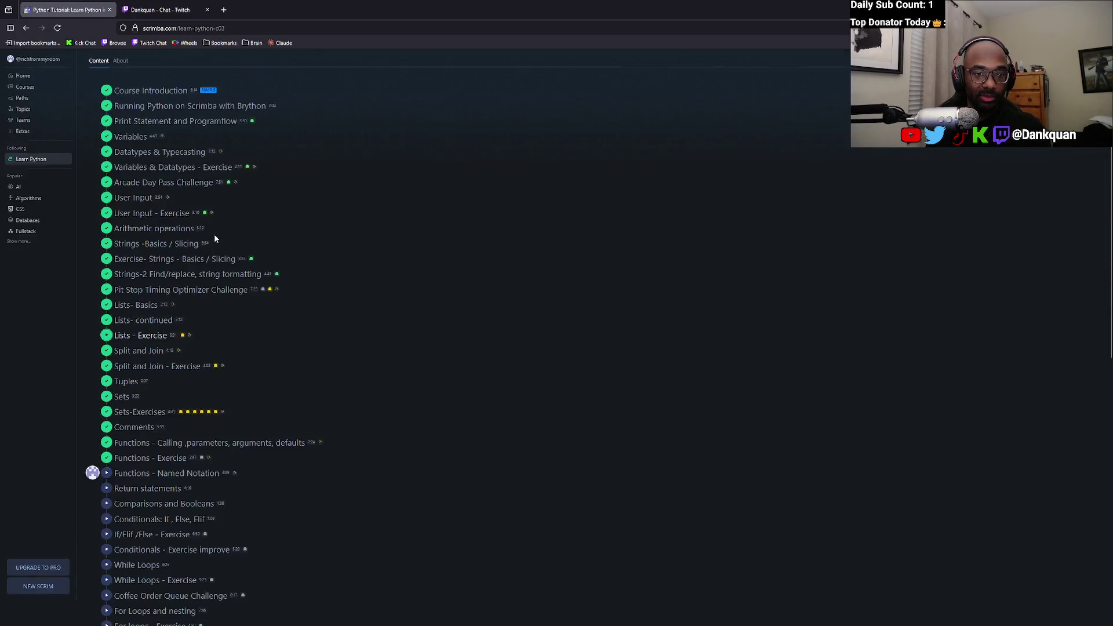
# Capture a screenshot of Scrimba's completed-lessons list.
pyautogui.scroll(1, 214, 239)
pyautogui.press('super+shift+s')
pyautogui.moveTo(2, 51)
pyautogui.mouseDown()
pyautogui.moveTo(300, 258)
pyautogui.moveTo(568, 503)
pyautogui.moveTo(666, 481)
pyautogui.moveTo(974, 484)
pyautogui.mouseUp()
# Start a fresh Claude chat on the free plan and open ChatGPT from Bookmarks in a background tab.
pyautogui.click(285, 44)
pyautogui.click(218, 48)
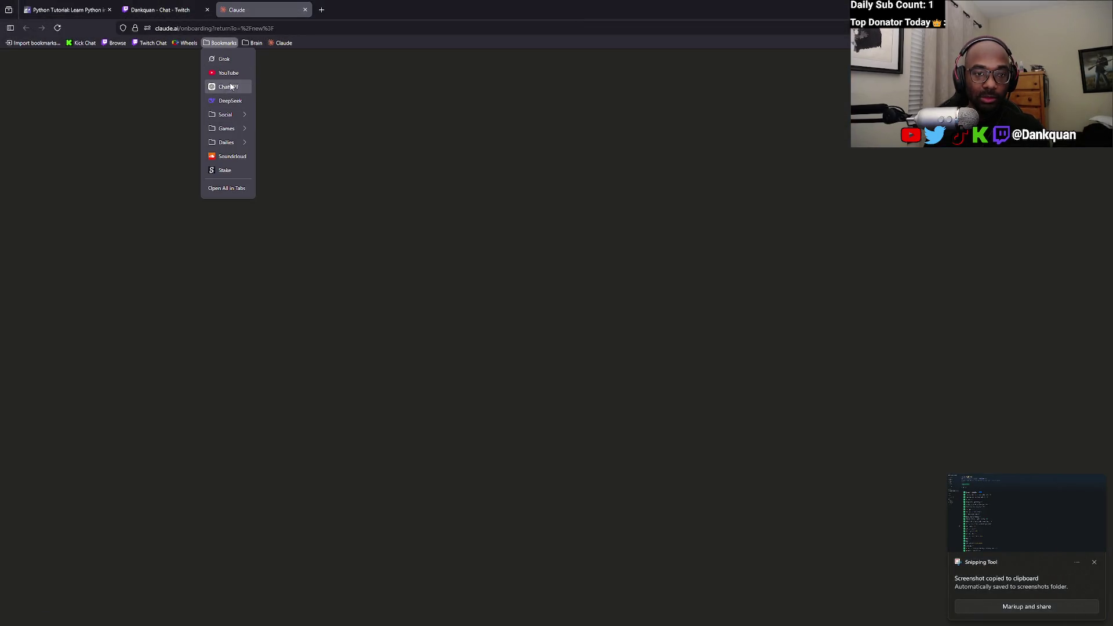
pyautogui.middleClick(229, 86)
pyautogui.click(387, 245)
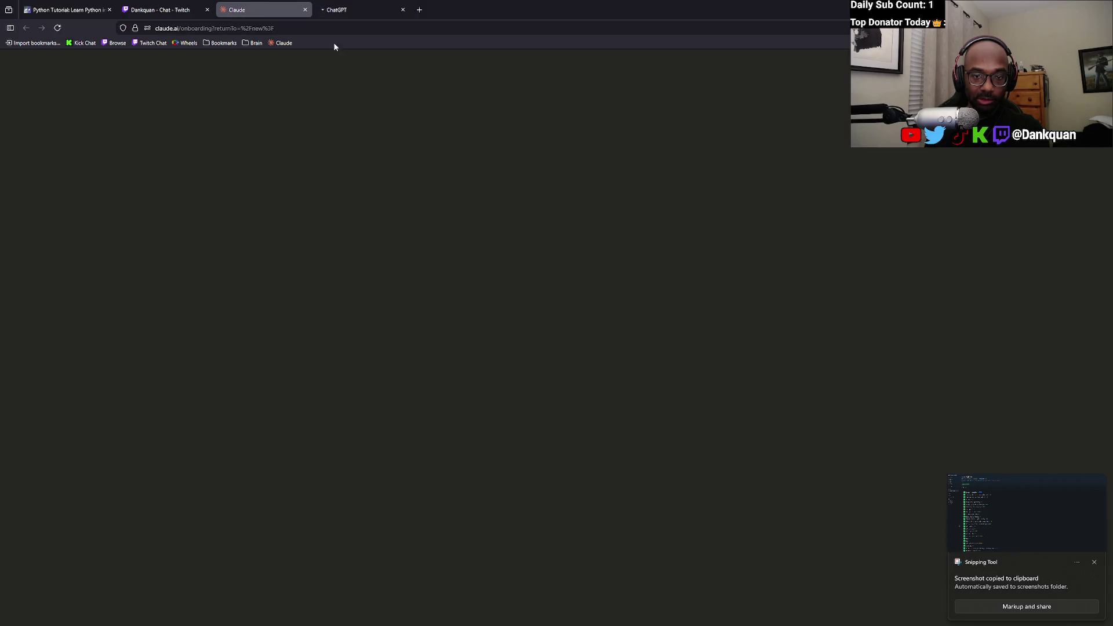
# In ChatGPT, start drafting the prompt 'create a strategy that'.
pyautogui.click(342, 9)
pyautogui.write('sy')
pyautogui.press('BackSpace')
pyautogui.press('BackSpace')
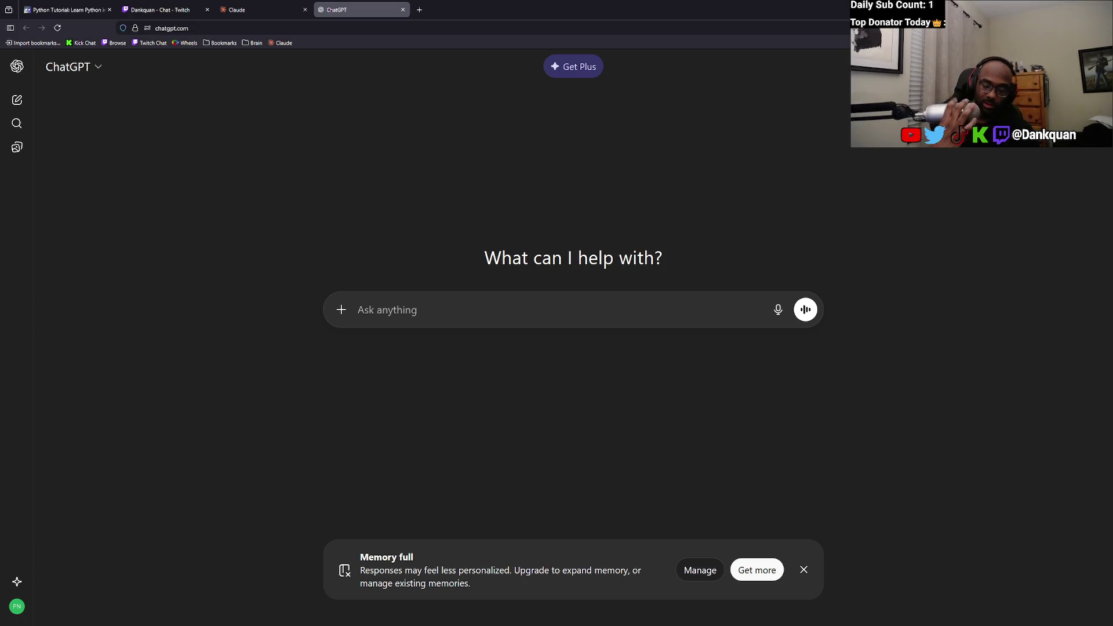
pyautogui.write('crea')
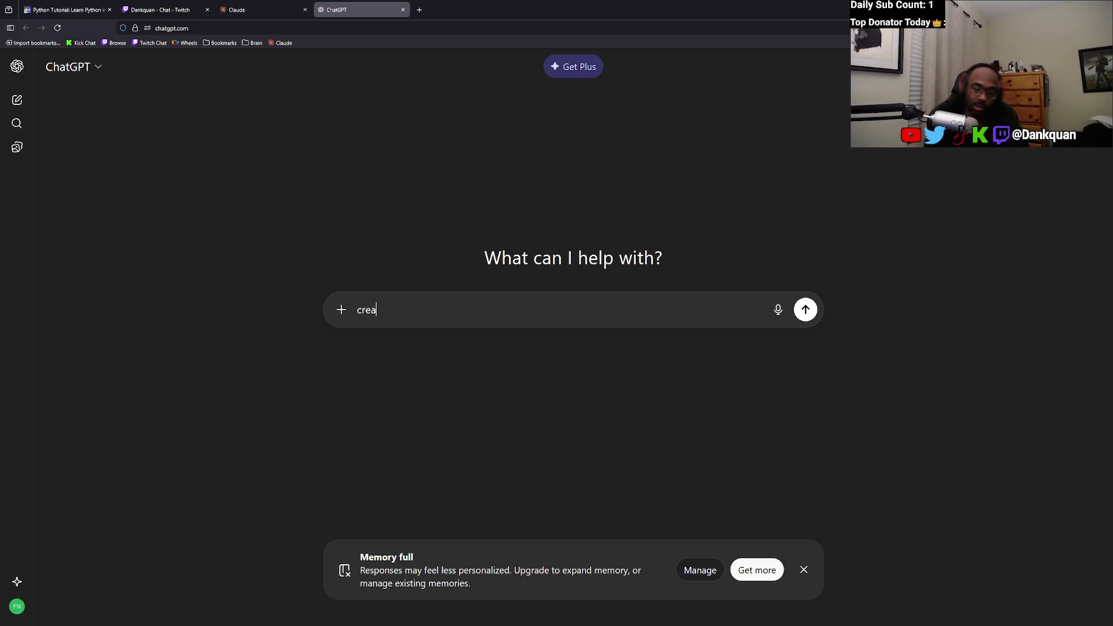
pyautogui.write('te a strateg')
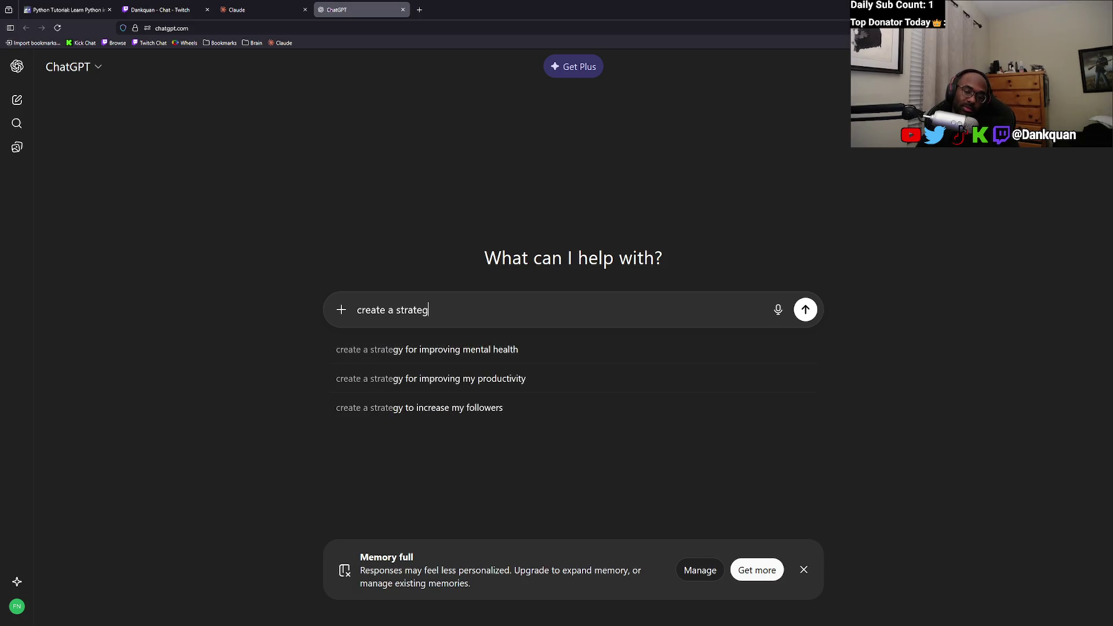
pyautogui.write('y that')
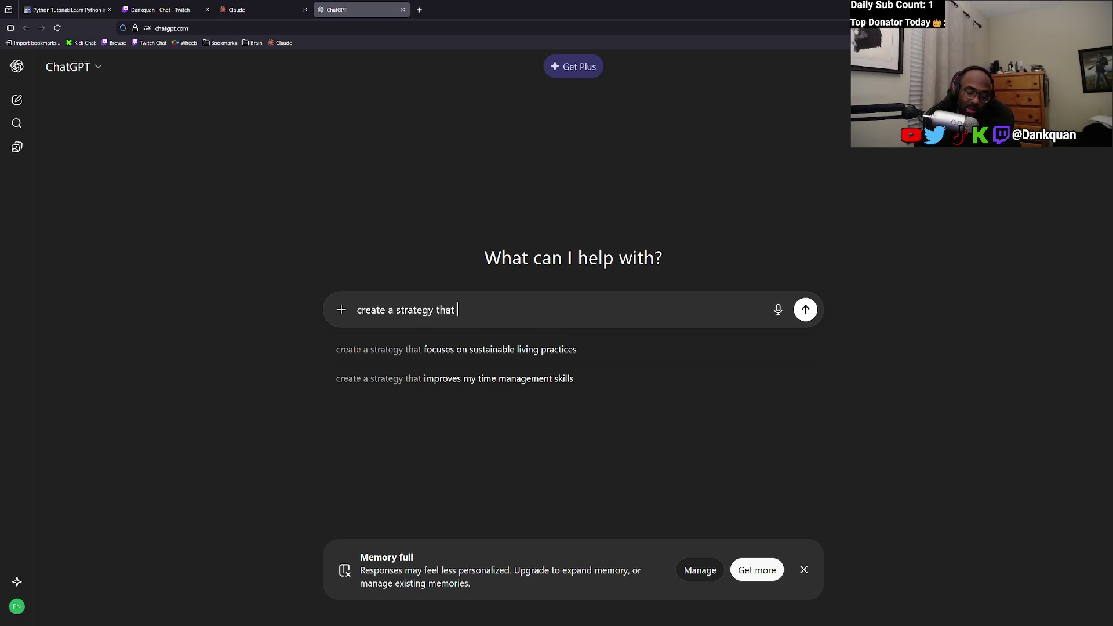
pyautogui.hotkey('ctrl', 'f')
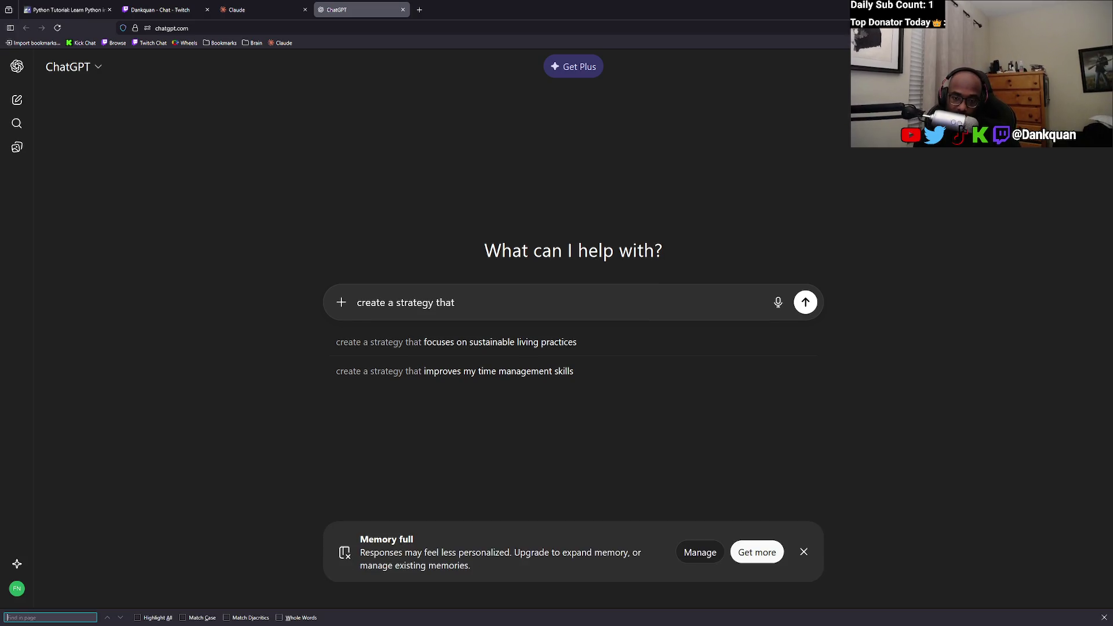
pyautogui.press('Escape')
# Paste the screenshot, then clear the prompt text and image and return to Claude.
pyautogui.hotkey('ctrl', 'v')
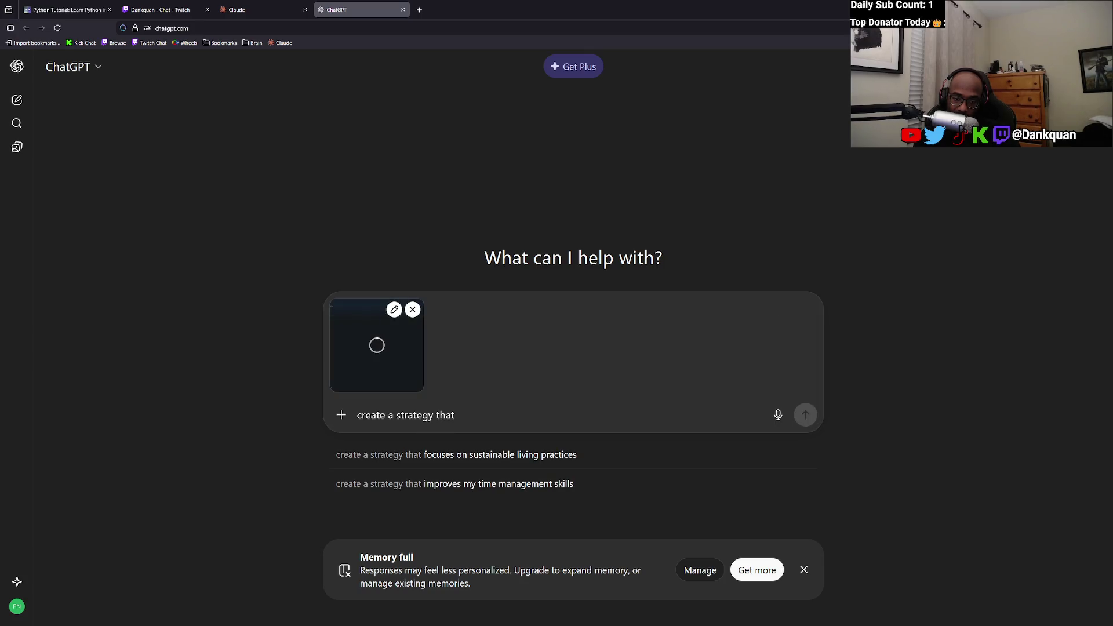
pyautogui.hotkey('ctrl', 'a')
pyautogui.press('BackSpace')
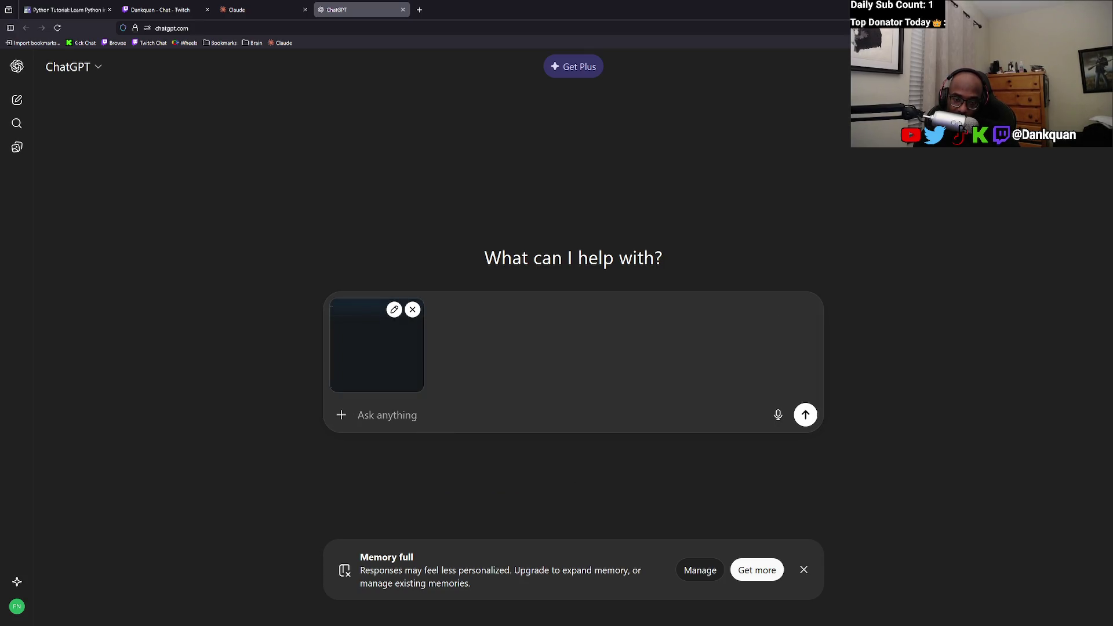
pyautogui.click(412, 310)
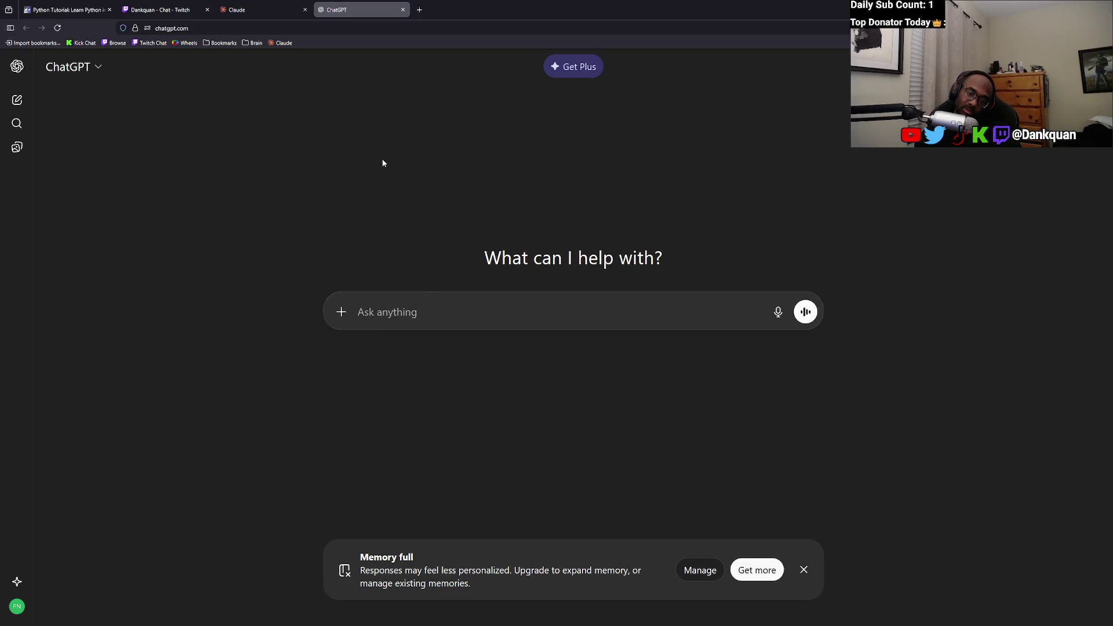
pyautogui.click(168, 9)
pyautogui.click(255, 10)
# Send Claude the screenshot with 'gimme a quiz based off what ive learned so far', then switch to the Python Tutorial tab.
pyautogui.write('gimme a quiz based o')
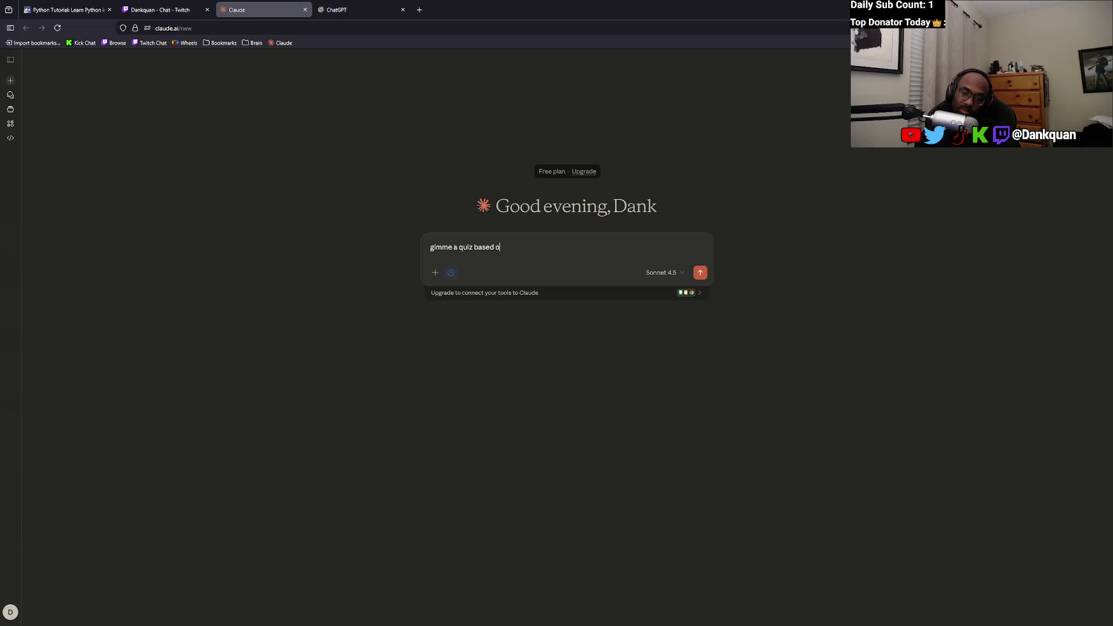
pyautogui.write('far')
pyautogui.hotkey('shift', 'Return')
pyautogui.hotkey('ctrl', 'v')
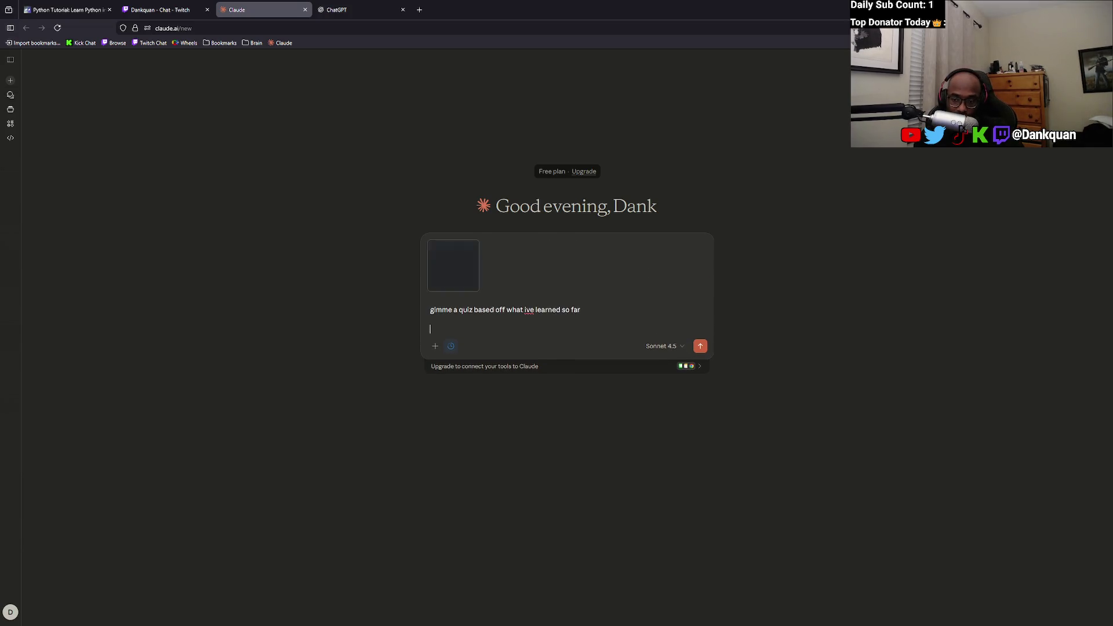
pyautogui.press('Return')
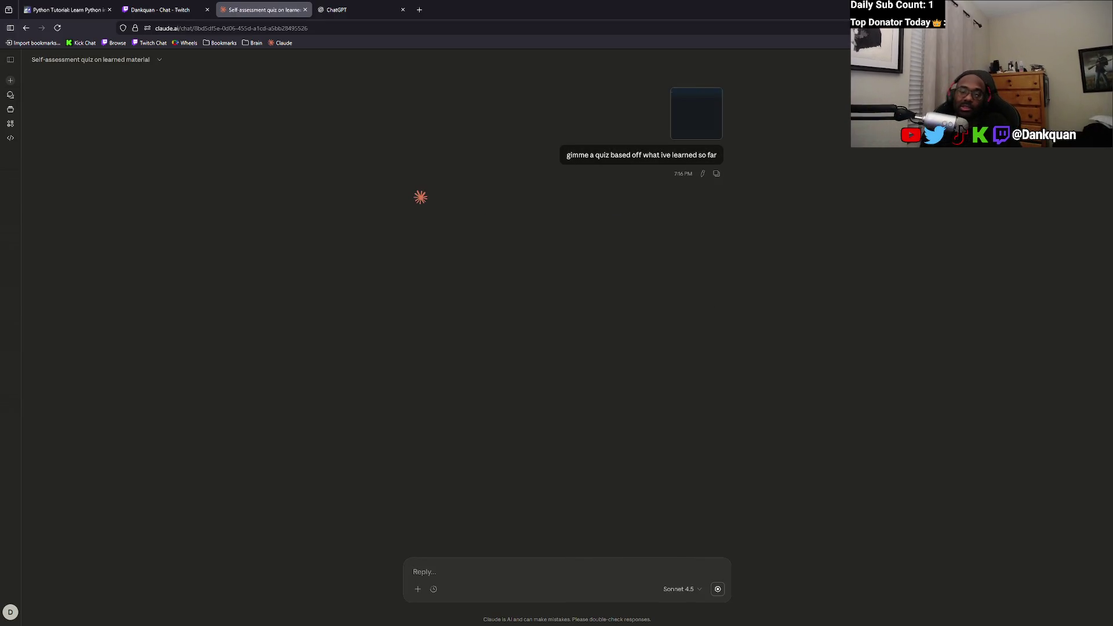
pyautogui.click(65, 10)
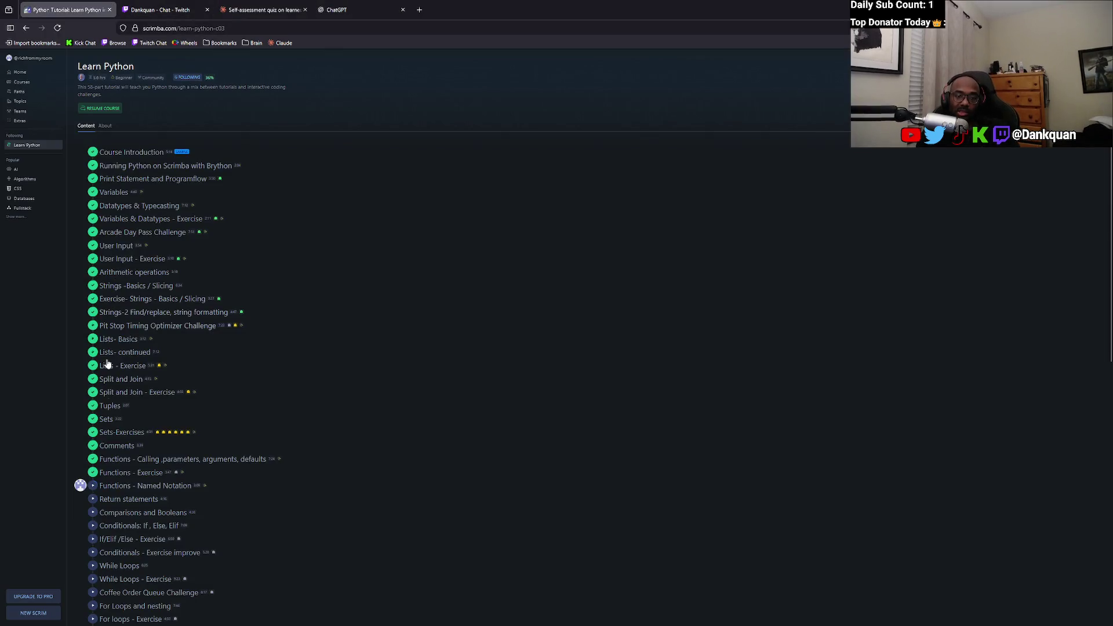
# Scroll through the completed Learn Python lessons in Scrimba, then switch to the ChatGPT tab.
pyautogui.scroll(-8, 107, 363)
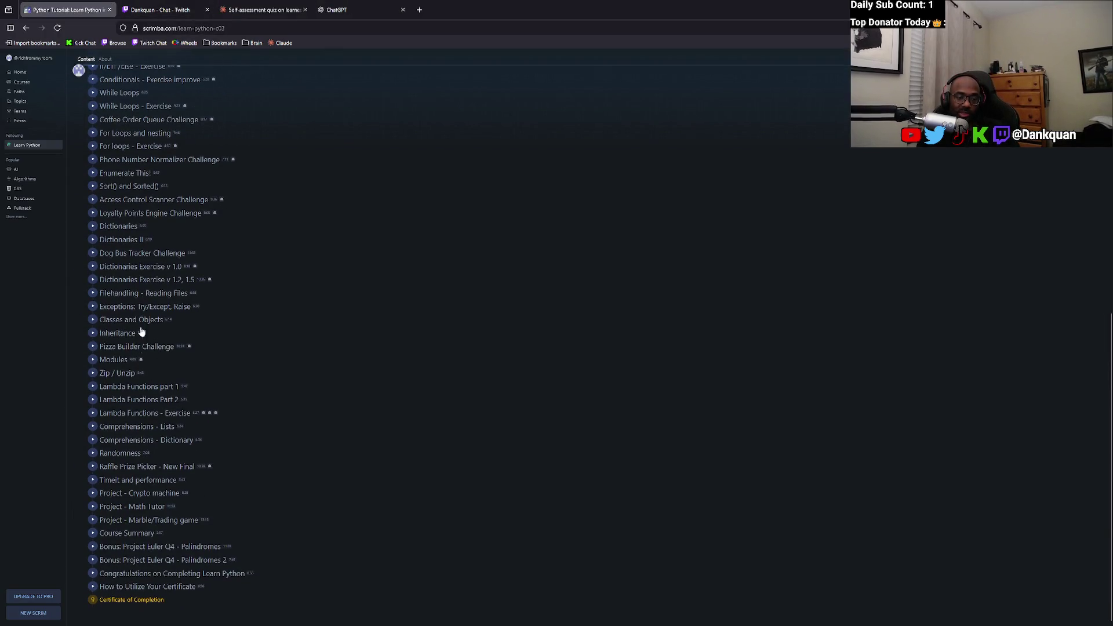
pyautogui.scroll(4, 129, 579)
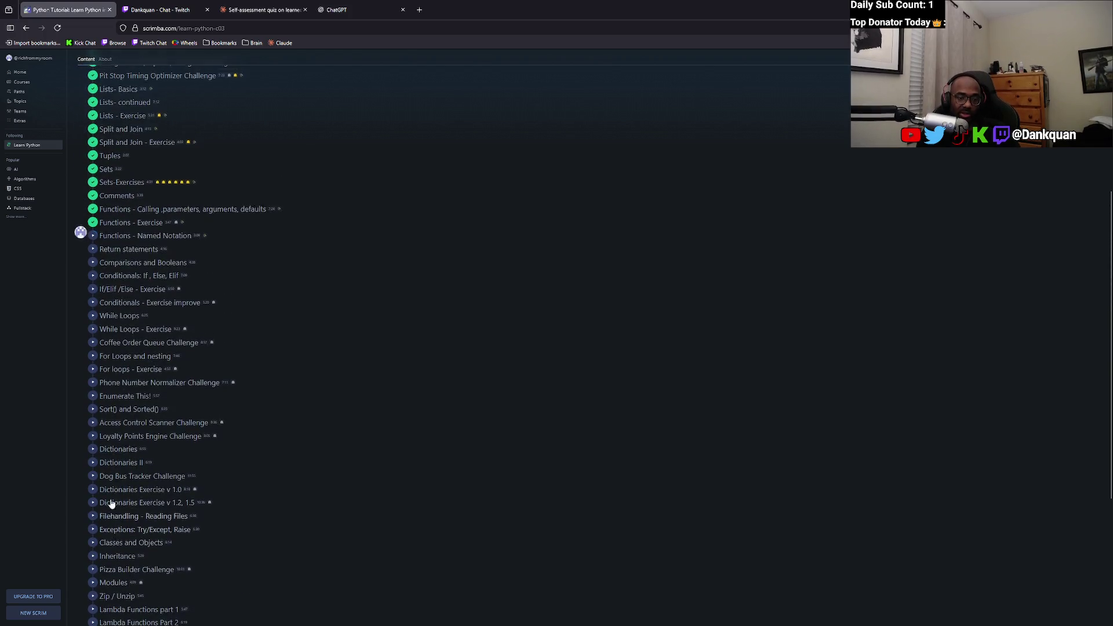
pyautogui.scroll(-2, 116, 365)
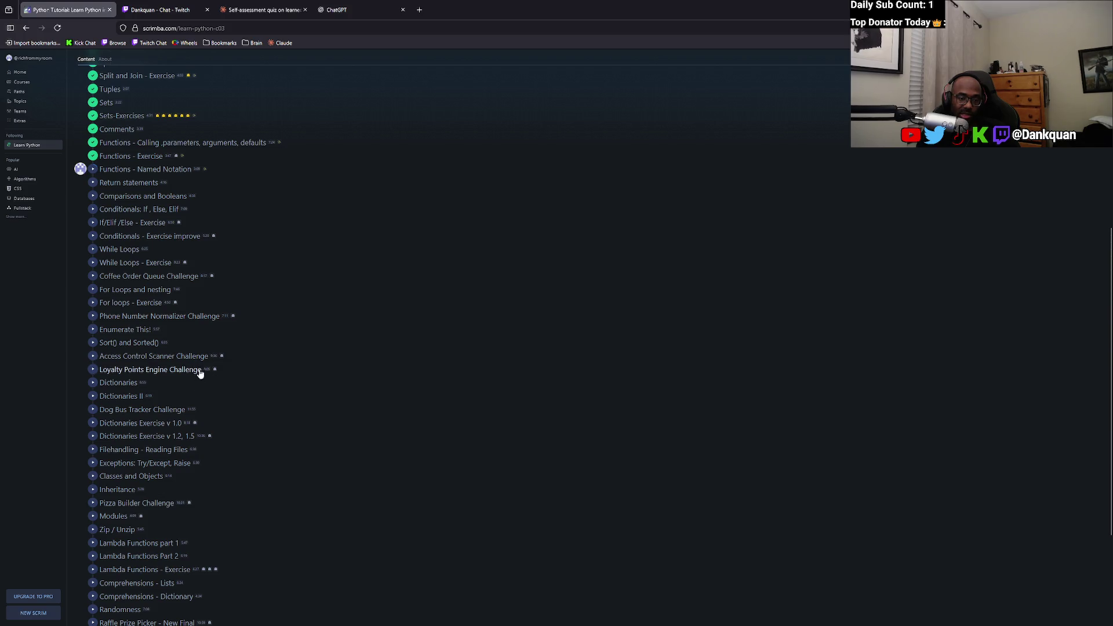
pyautogui.scroll(-2, 184, 375)
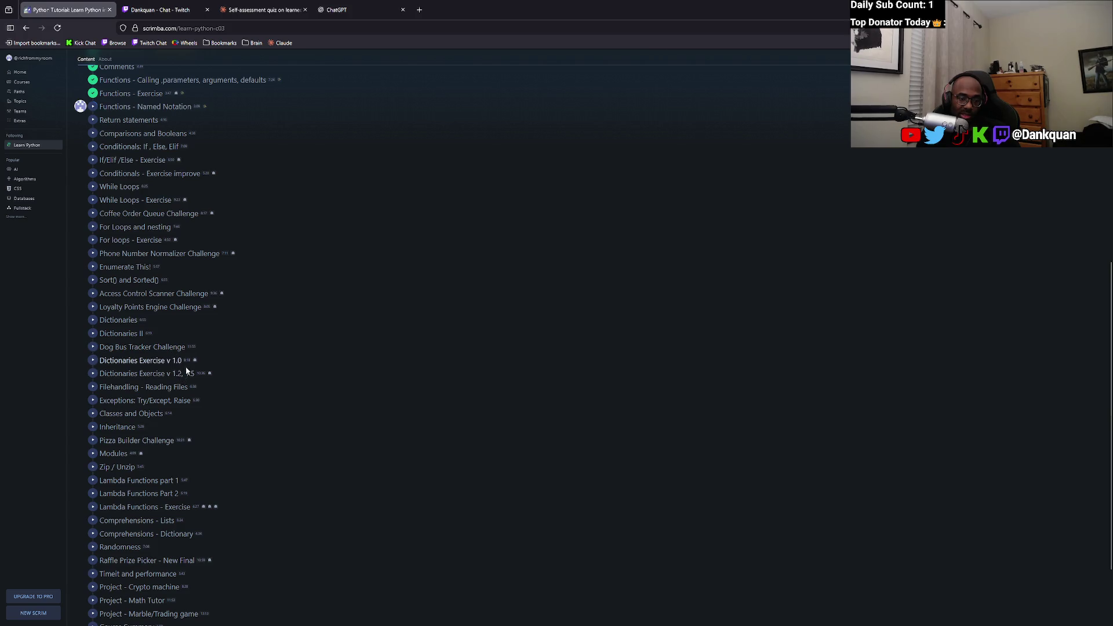
pyautogui.scroll(-2, 188, 485)
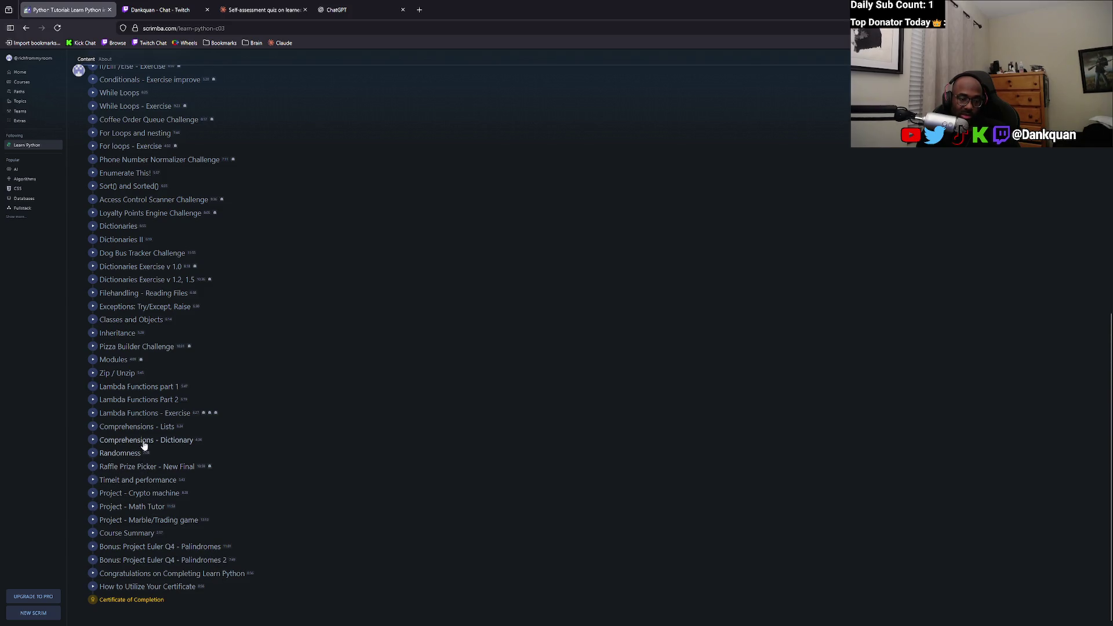
pyautogui.scroll(2, 131, 351)
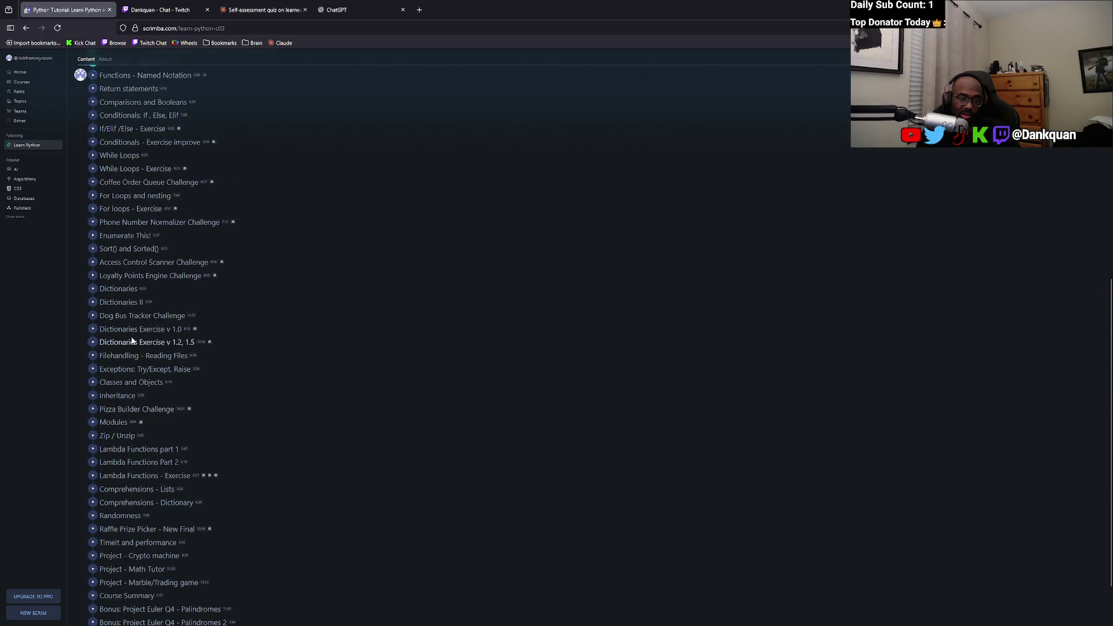
pyautogui.scroll(1, 145, 330)
pyautogui.scroll(2, 174, 305)
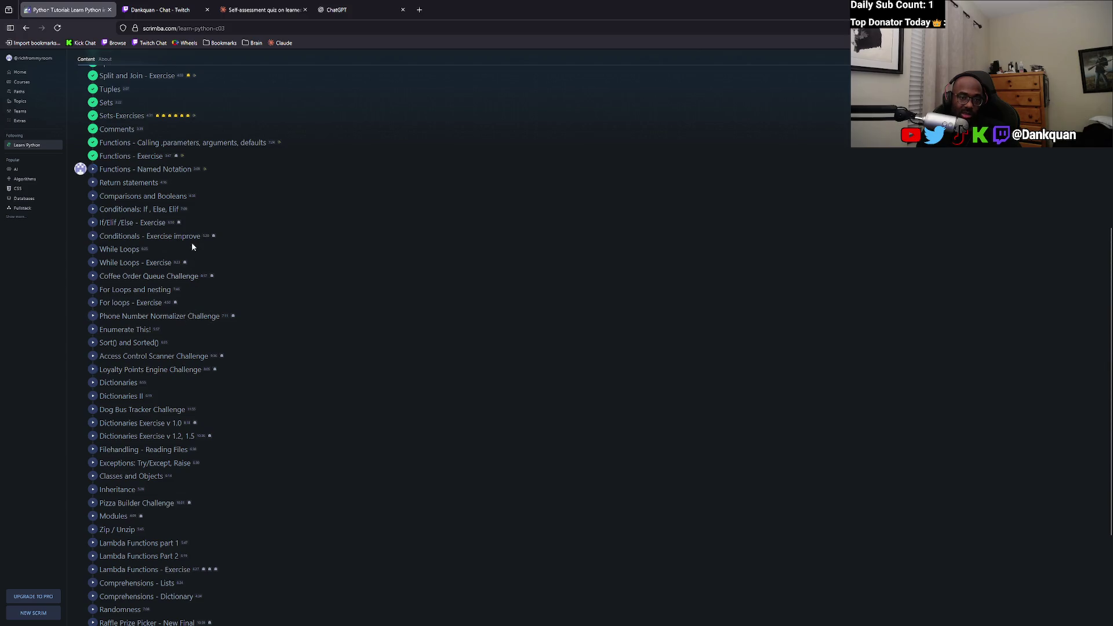
pyautogui.click(340, 6)
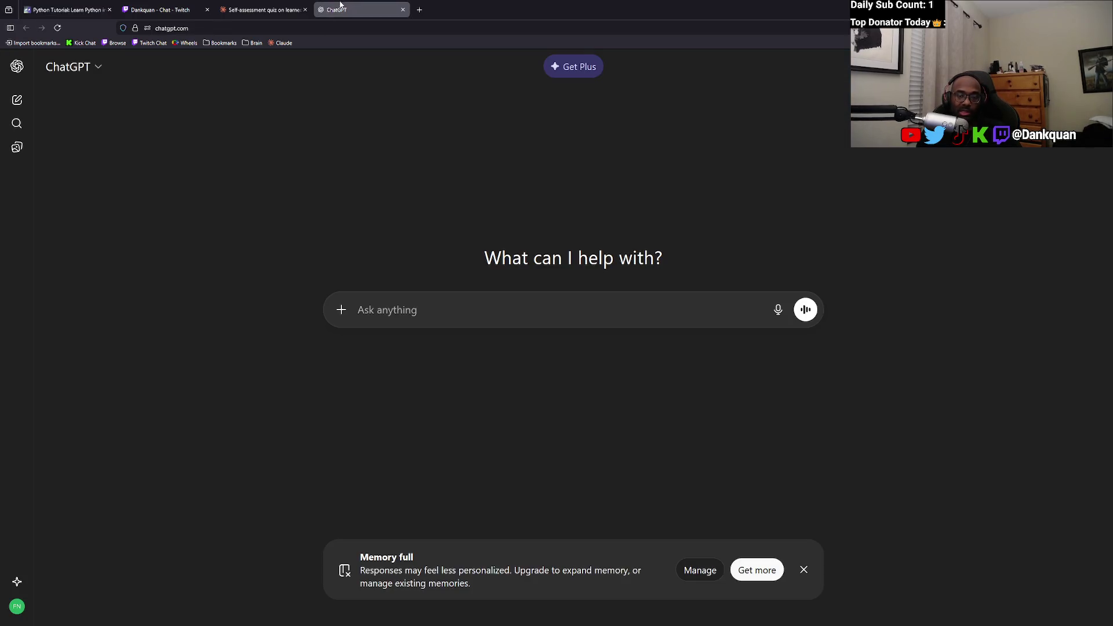
# Open the Claude quiz conversation and zoom in to read the Python Fundamentals Quiz.
pyautogui.click(263, 9)
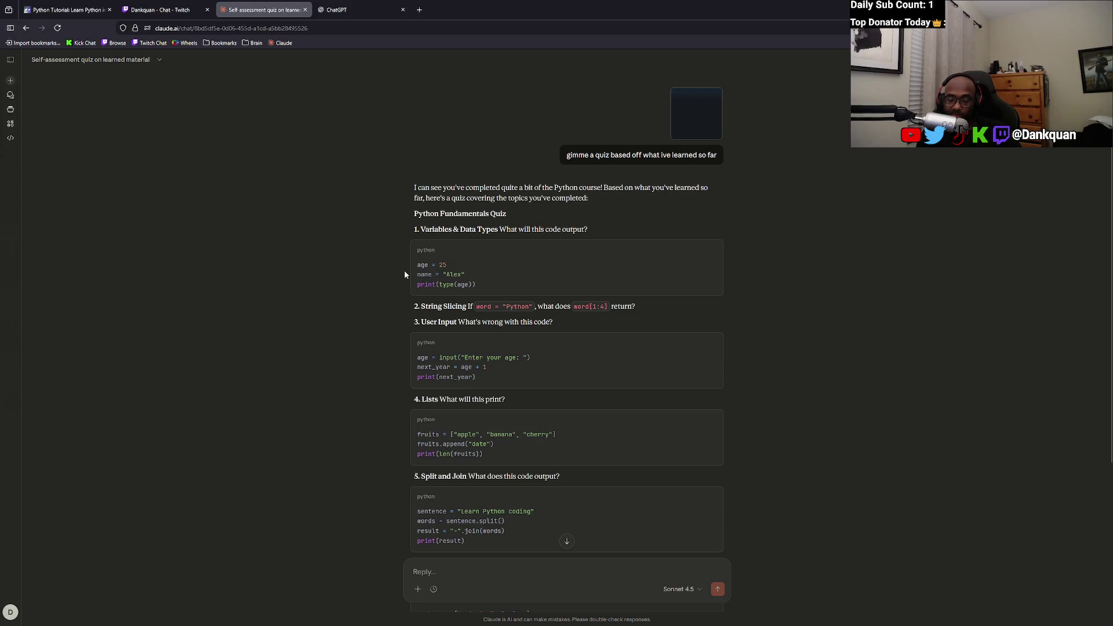
pyautogui.hotkey('ctrl', '+')
pyautogui.hotkey('ctrl', '+')
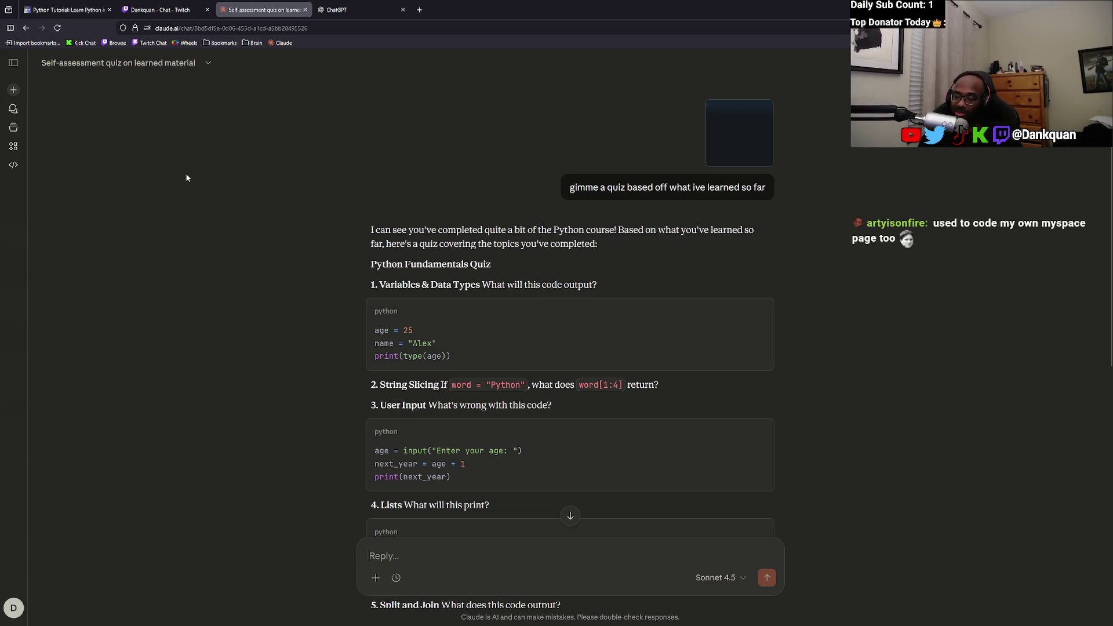
pyautogui.scroll(-3, 308, 215)
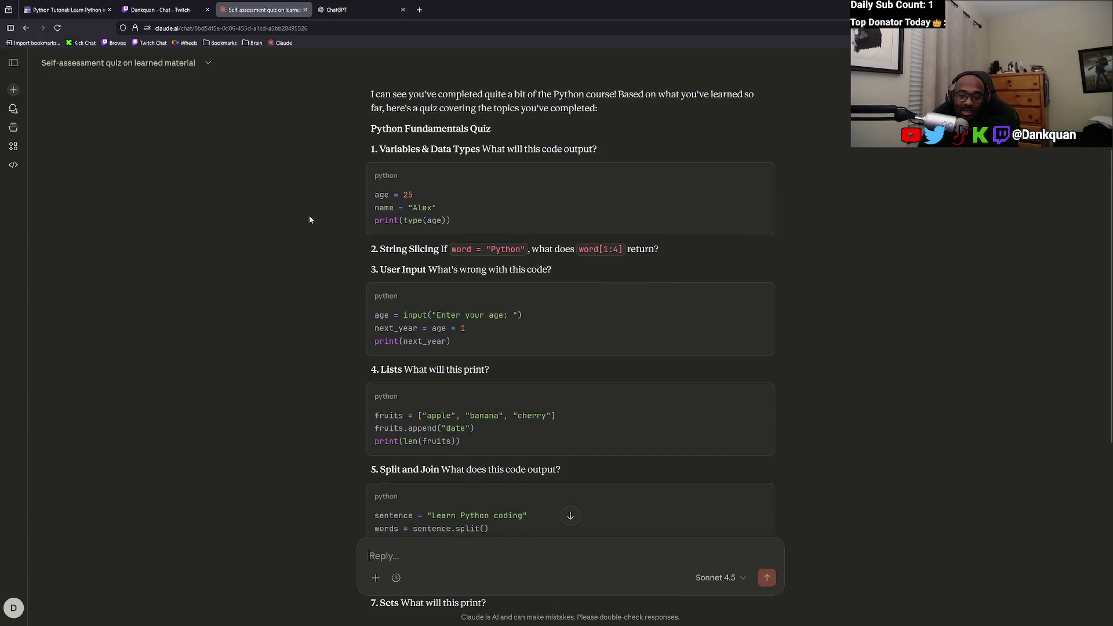
pyautogui.scroll(3, 309, 210)
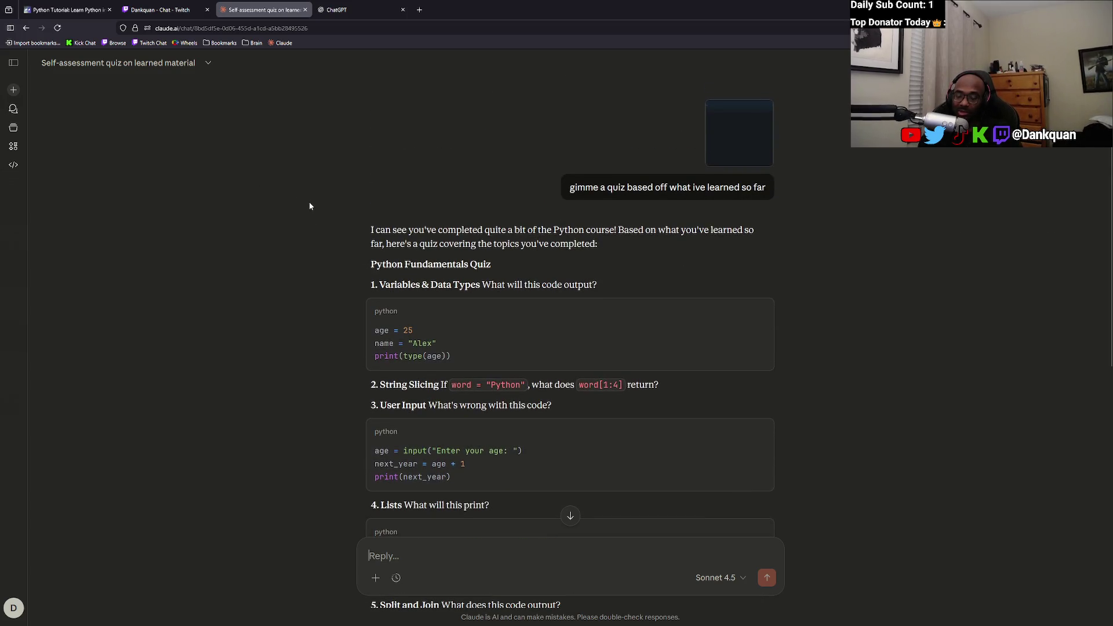
pyautogui.scroll(-3, 309, 204)
pyautogui.scroll(3, 308, 204)
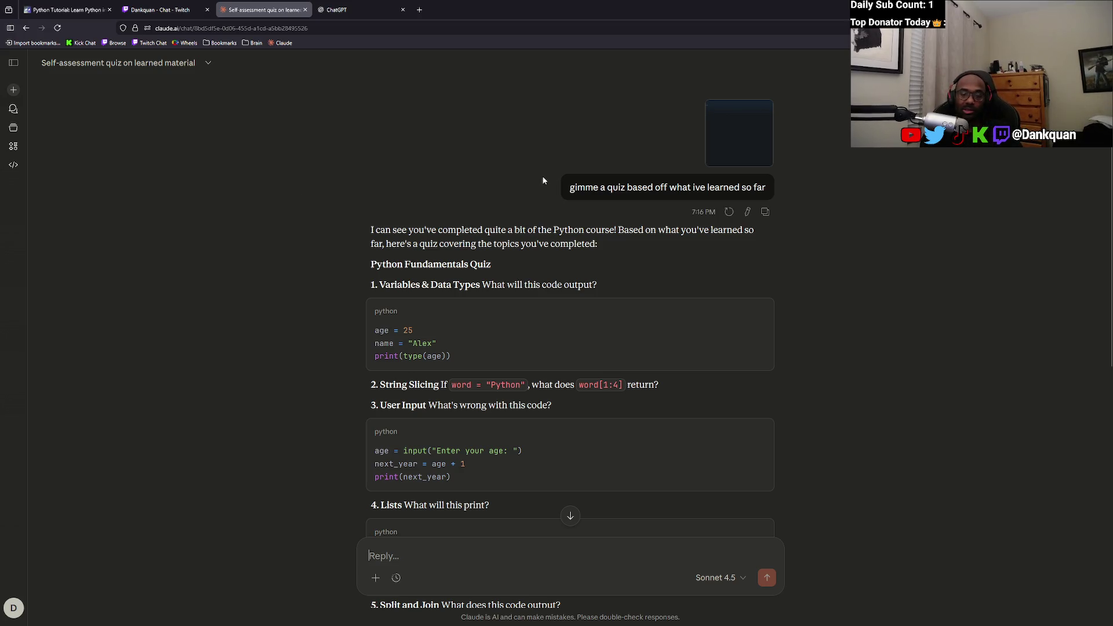
pyautogui.scroll(-3, 582, 272)
# Highlight the quiz intro, questions 2 and 3, and the first code block while reading.
pyautogui.moveTo(582, 271)
pyautogui.mouseDown()
pyautogui.moveTo(368, 228)
pyautogui.moveTo(353, 92)
pyautogui.moveTo(534, 149)
pyautogui.moveTo(579, 149)
pyautogui.moveTo(363, 148)
pyautogui.mouseUp()
pyautogui.click(348, 106)
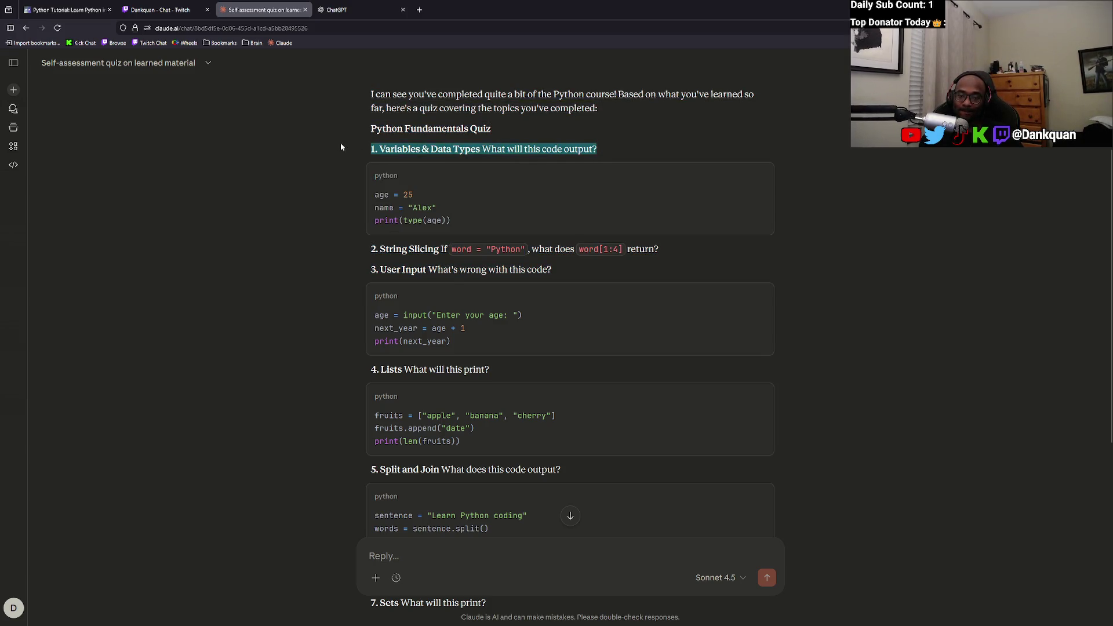
pyautogui.click(340, 143)
pyautogui.moveTo(552, 271)
pyautogui.mouseDown()
pyautogui.moveTo(527, 249)
pyautogui.moveTo(351, 234)
pyautogui.moveTo(360, 144)
pyautogui.mouseUp()
pyautogui.click(360, 144)
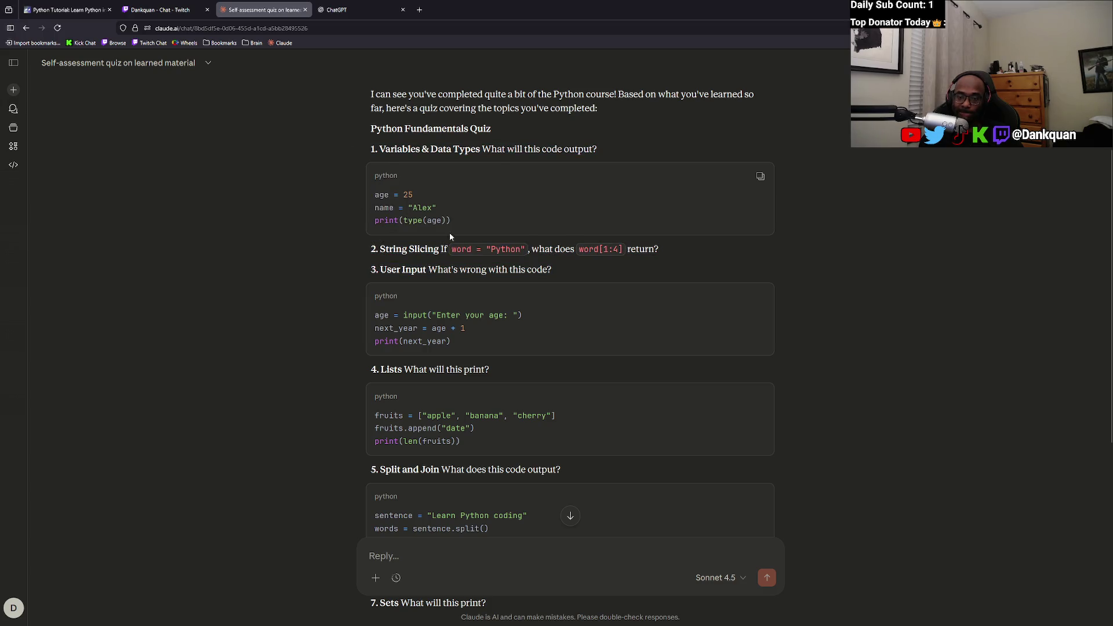
pyautogui.moveTo(369, 107); pyautogui.dragTo(581, 109)
pyautogui.click(581, 109)
pyautogui.moveTo(462, 223); pyautogui.dragTo(364, 194)
pyautogui.click(457, 249)
pyautogui.moveTo(399, 247); pyautogui.dragTo(662, 255)
pyautogui.click(662, 255)
pyautogui.scroll(-5, 520, 339)
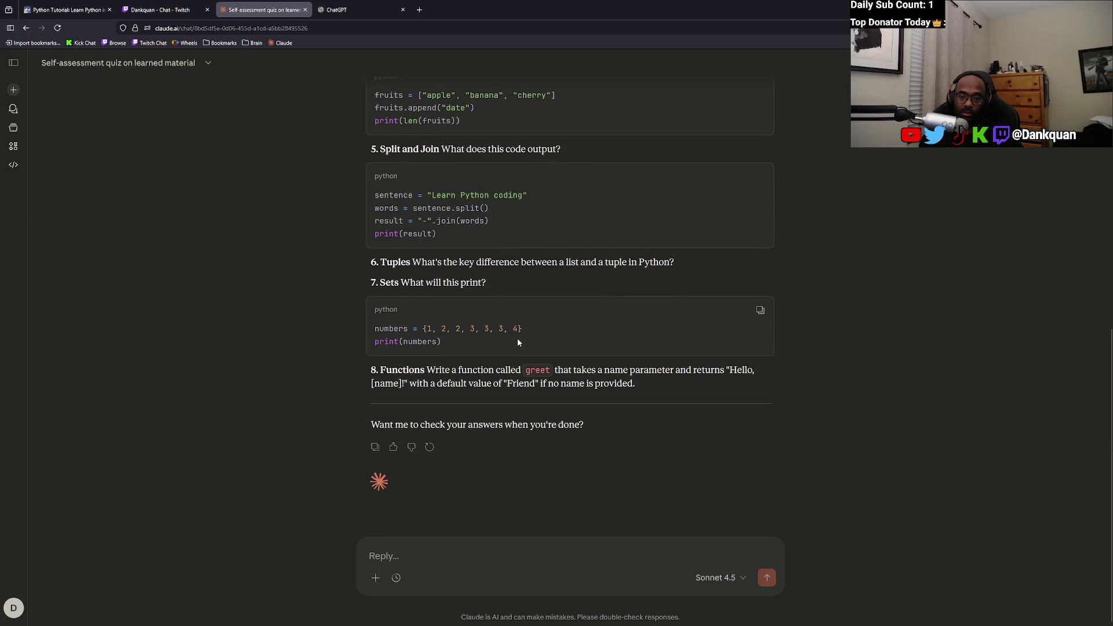
pyautogui.scroll(7, 517, 339)
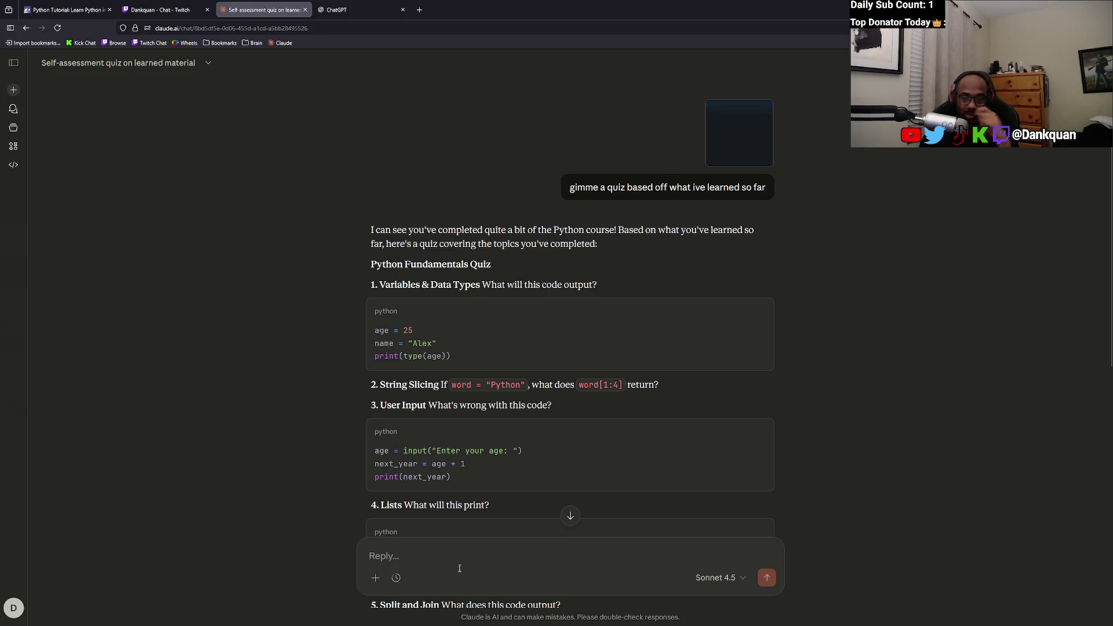
# Begin the numbered answer list with '1.' in Claude's reply box, then switch to the Scrimba editor.
pyautogui.write('1.')
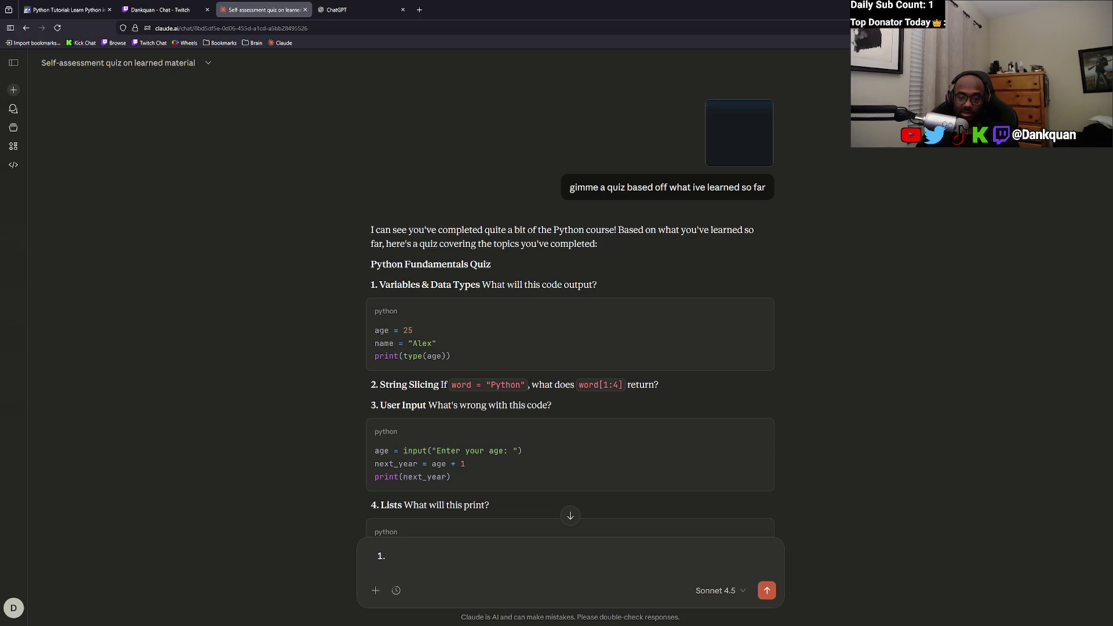
pyautogui.write('Typ')
pyautogui.hotkey('ctrl', '1')
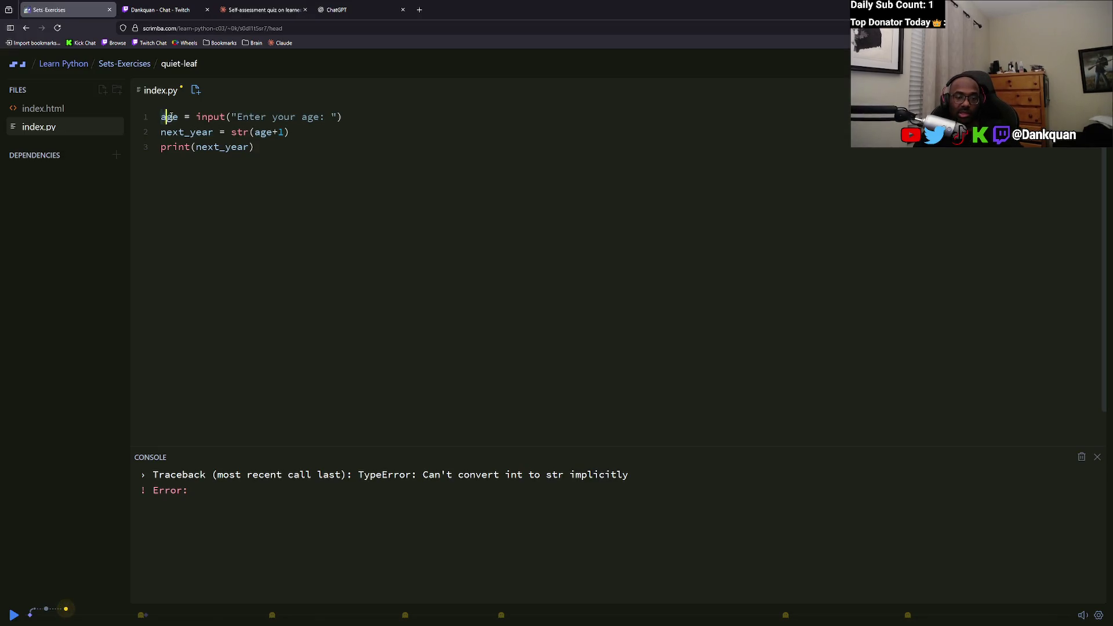
# Replace index.py with the quiz's age code, wrap age in str(), and run it with 18.
pyautogui.click(243, 116)
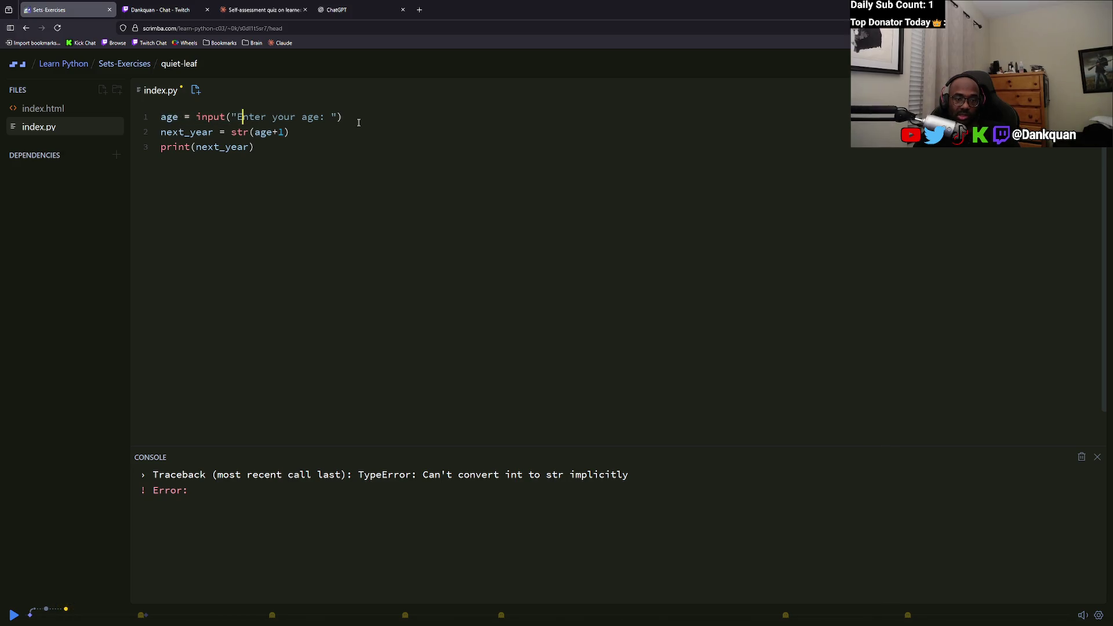
pyautogui.moveTo(286, 132); pyautogui.dragTo(237, 132)
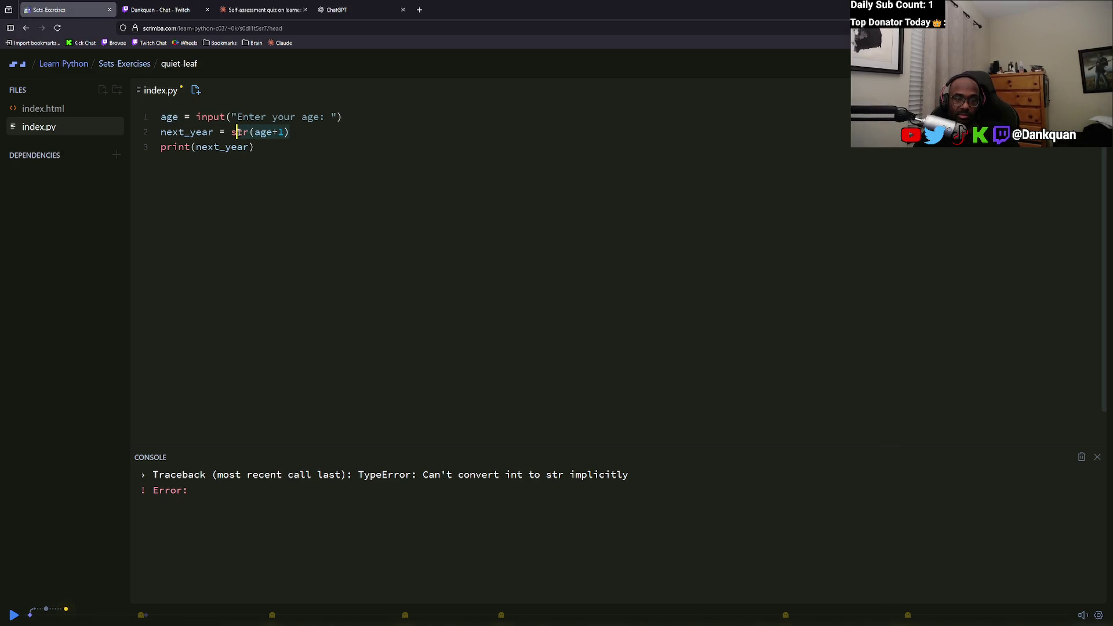
pyautogui.hotkey('ctrl', 'a')
pyautogui.write('age = input("Enter your age: ") next_year = age + 1 print(next_year)')
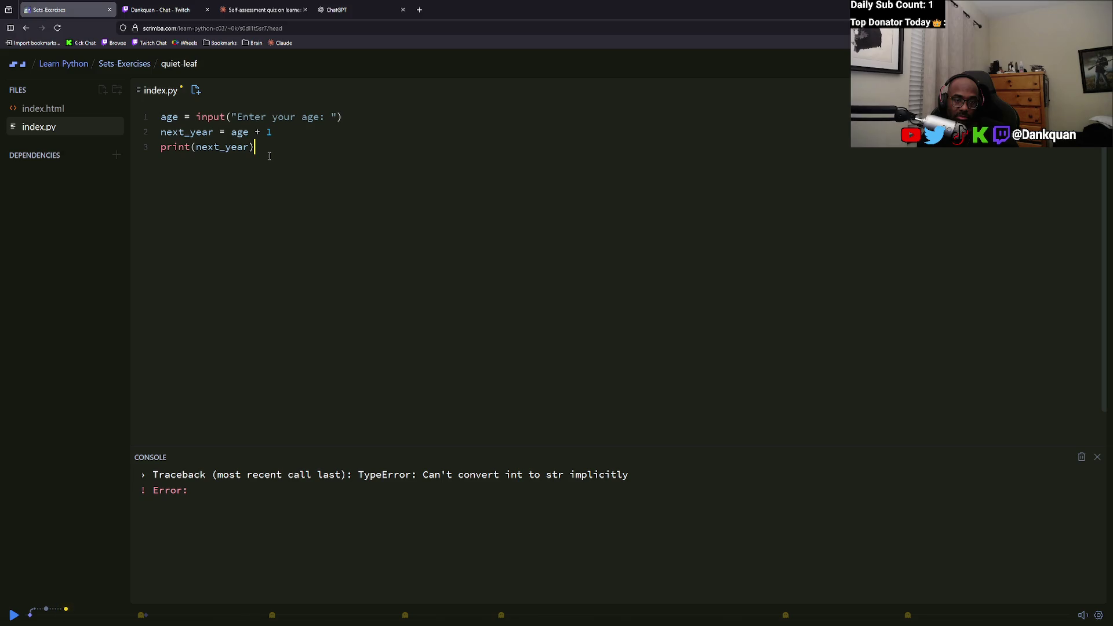
pyautogui.click(231, 132)
pyautogui.write('str(')
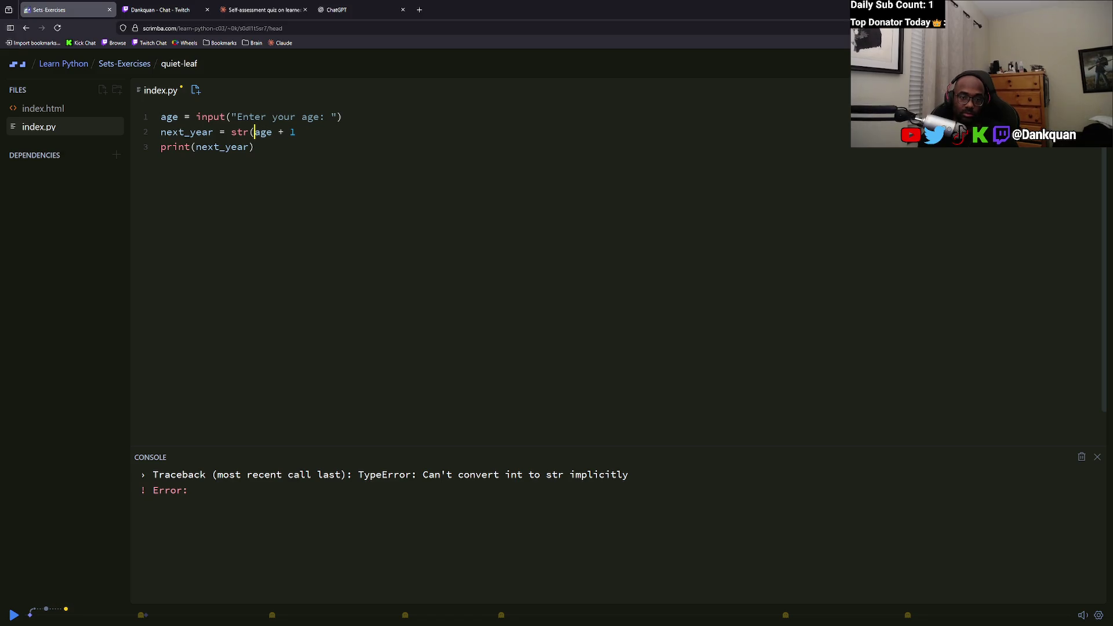
pyautogui.click(273, 132)
pyautogui.write(')')
pyautogui.hotkey('ctrl', 's')
pyautogui.write('18')
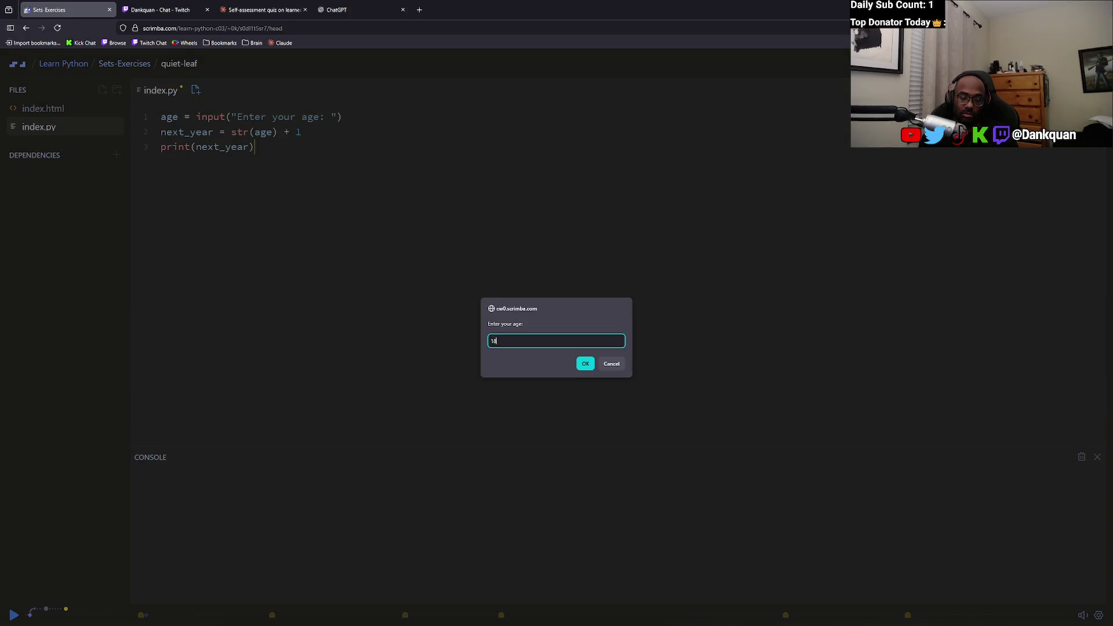
pyautogui.press('Return')
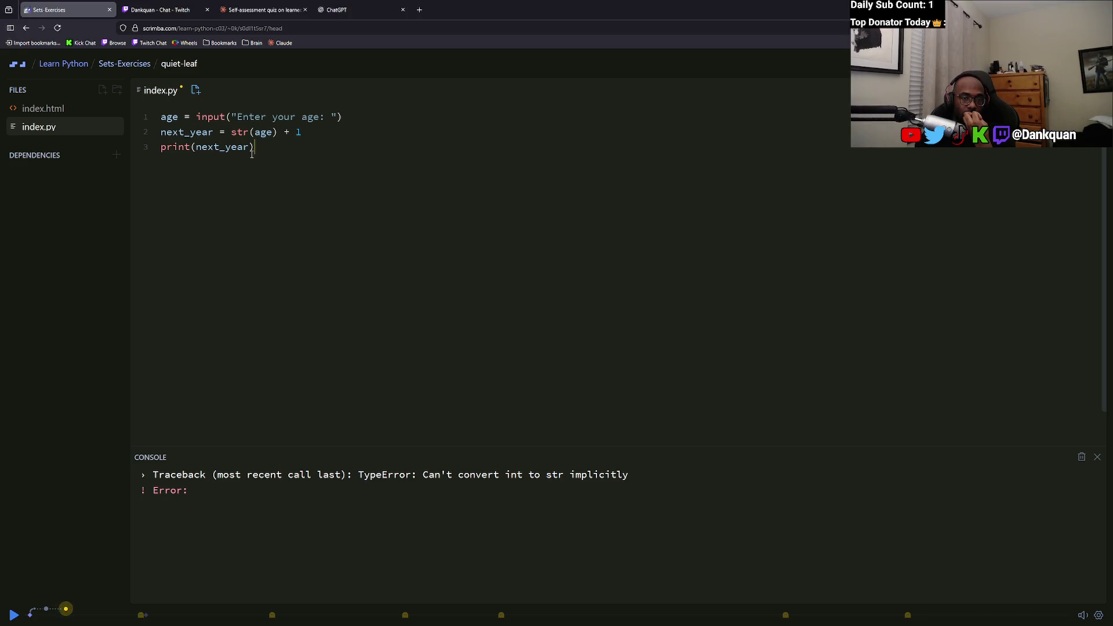
# Change line 2 to int(age) + 1, wrap the print in str(), and rerun to print 19.
pyautogui.doubleClick(236, 131)
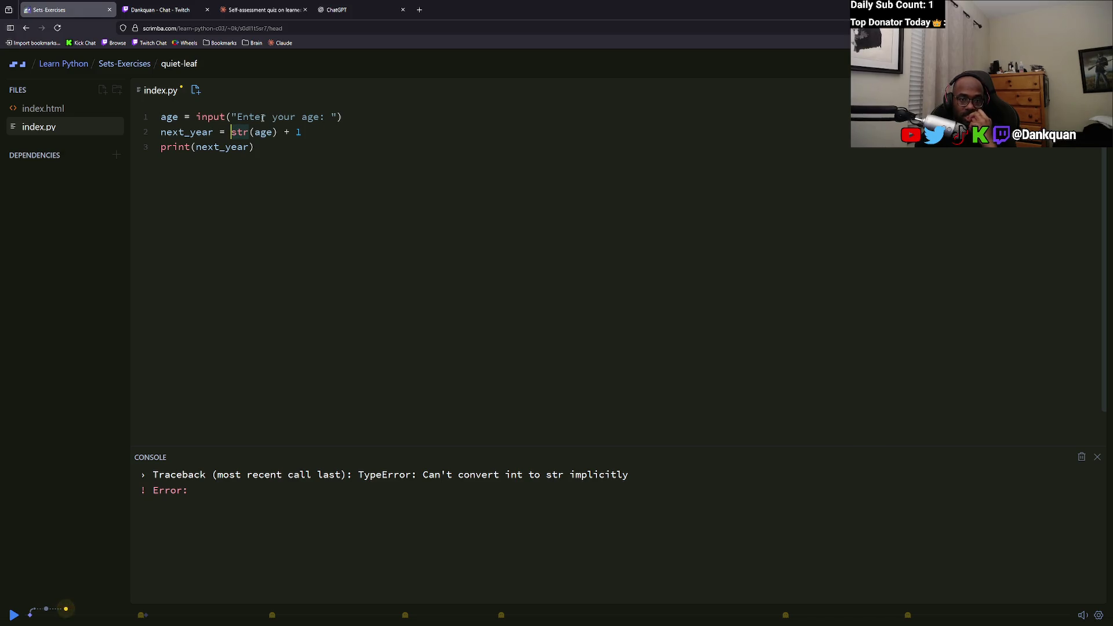
pyautogui.write('int')
pyautogui.press('Escape')
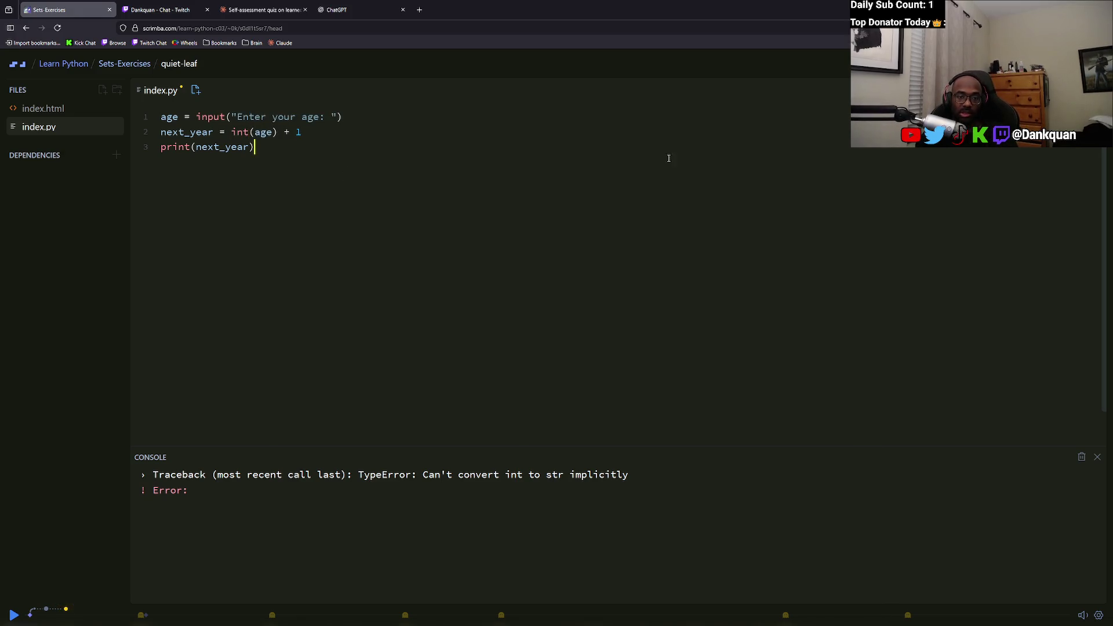
pyautogui.click(194, 147)
pyautogui.write('str(')
pyautogui.click(295, 154)
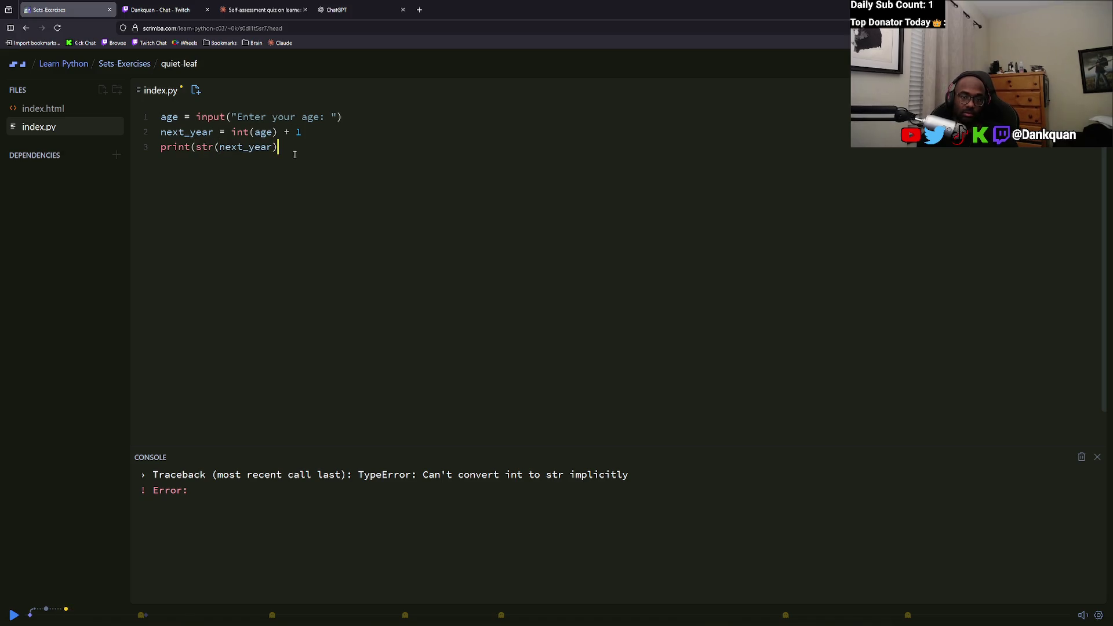
pyautogui.write(')')
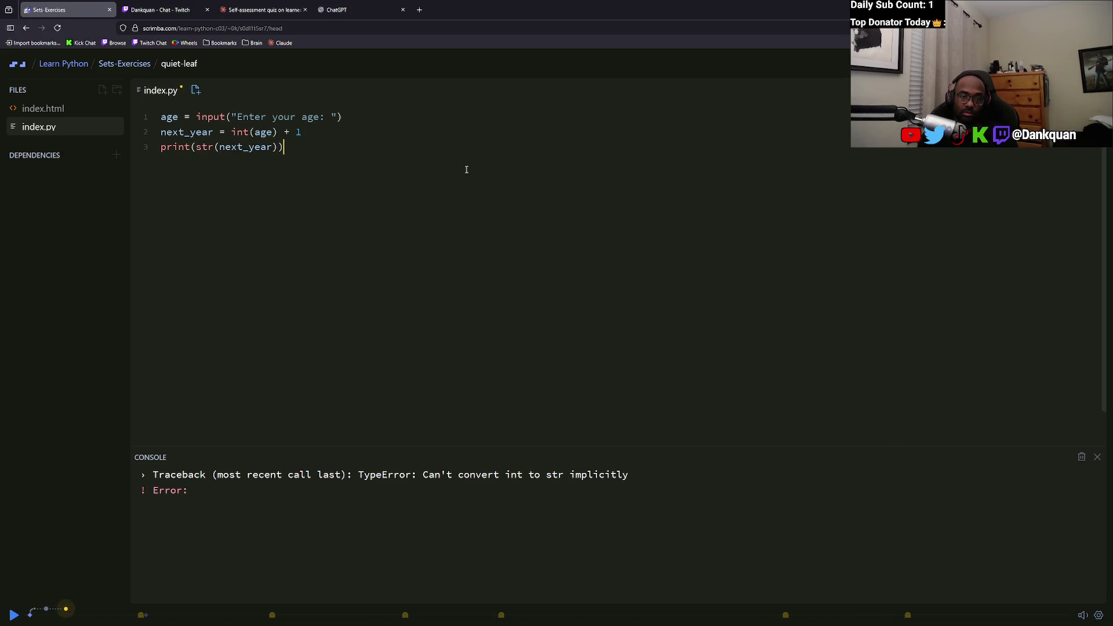
pyautogui.write('8')
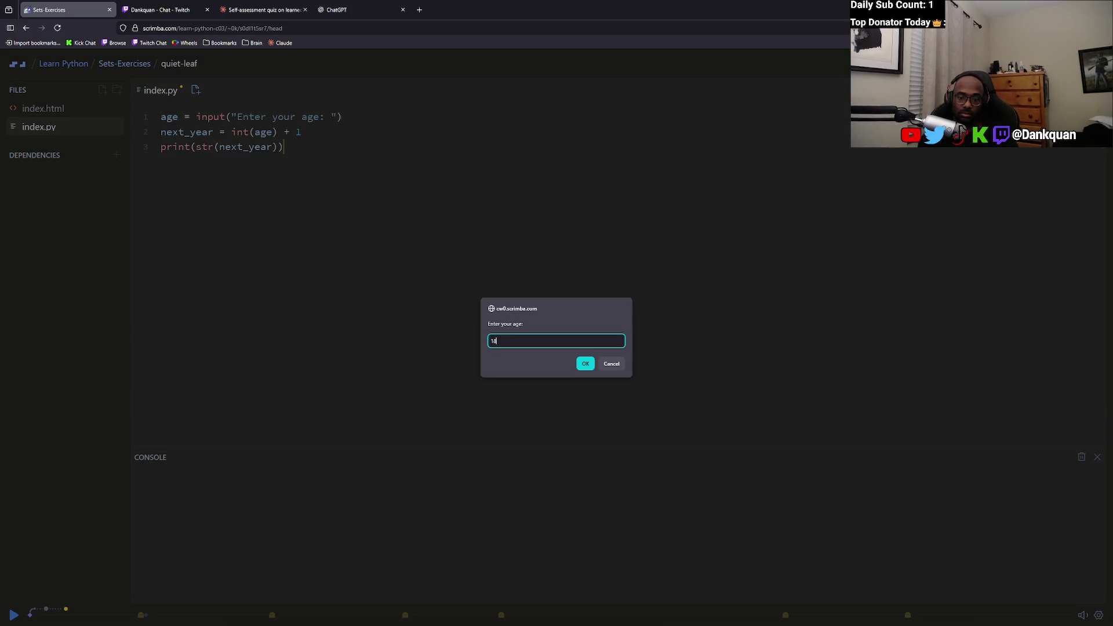
pyautogui.press('Return')
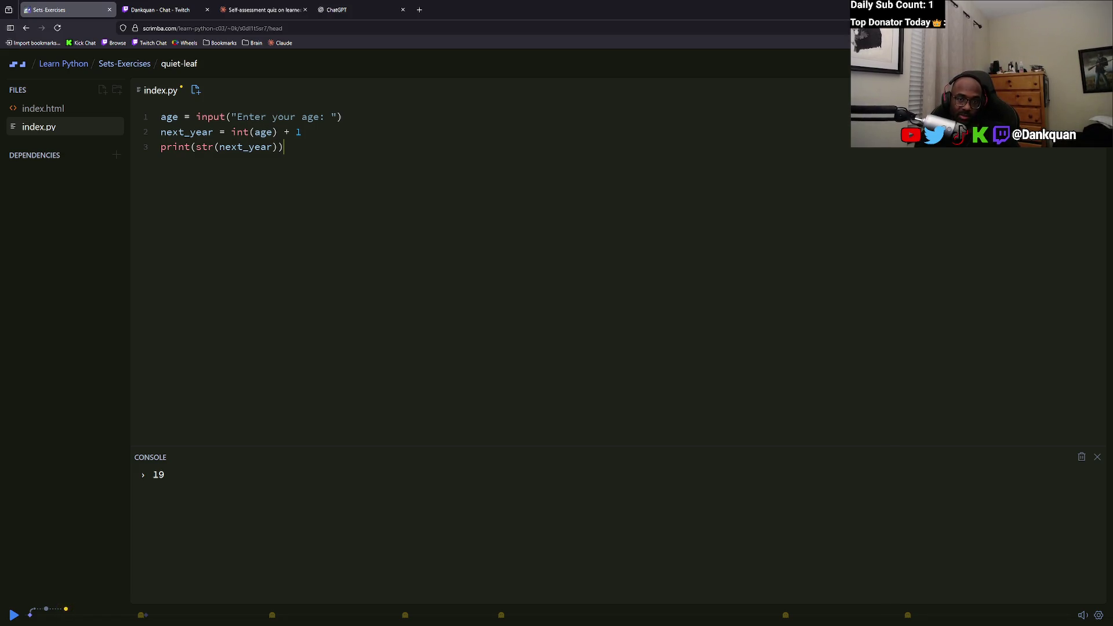
pyautogui.click(339, 10)
pyautogui.click(264, 10)
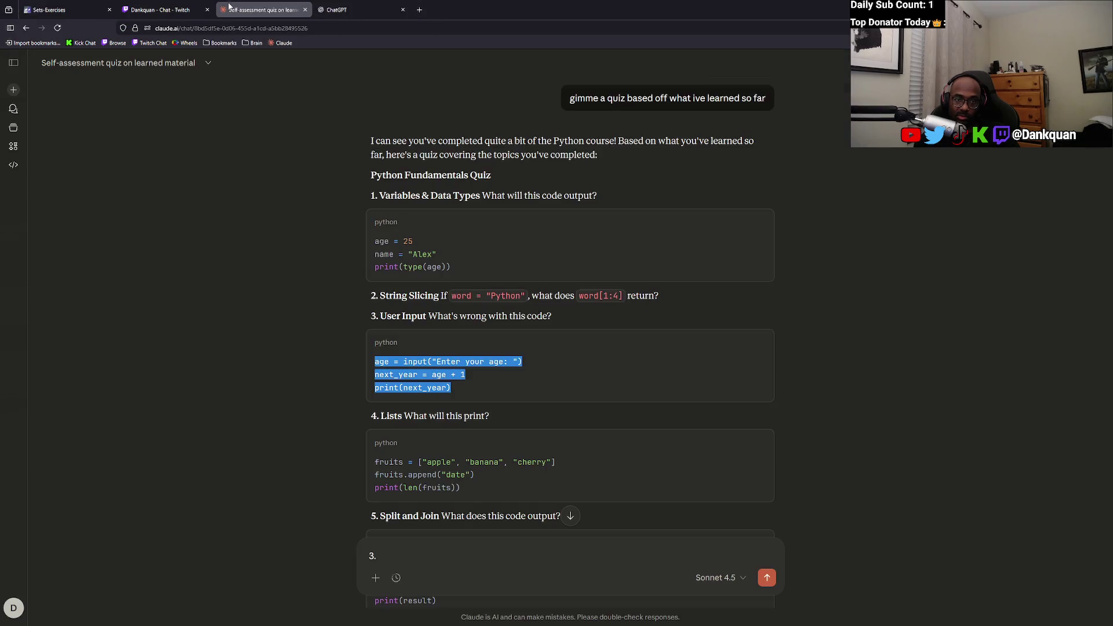
# Scroll to the Lists question and highlight the print(len(fruits)) line and fruit names.
pyautogui.click(500, 360)
pyautogui.scroll(-2, 475, 380)
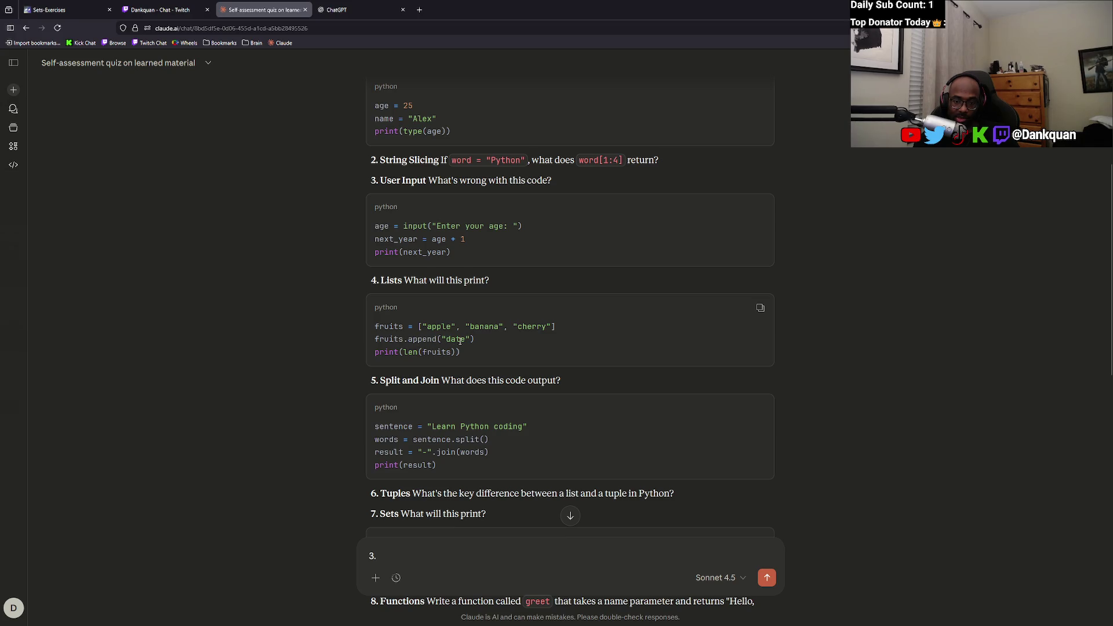
pyautogui.doubleClick(416, 353)
pyautogui.click(451, 354)
pyautogui.moveTo(452, 354); pyautogui.dragTo(411, 352)
pyautogui.click(408, 353)
pyautogui.tripleClick(406, 353)
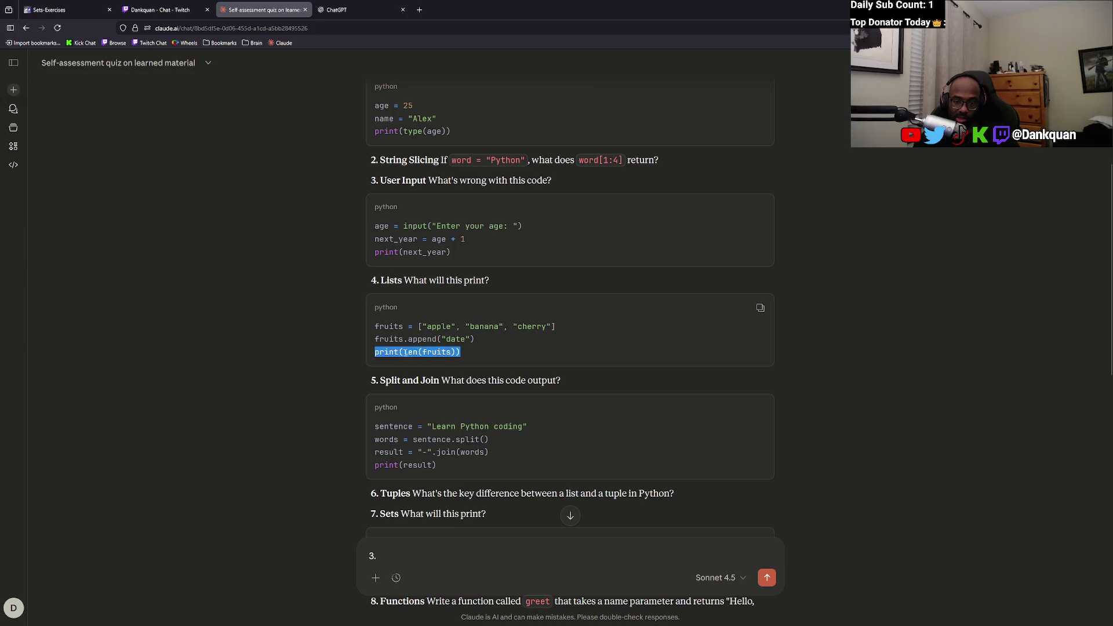
pyautogui.click(462, 353)
pyautogui.moveTo(428, 326); pyautogui.dragTo(552, 322)
pyautogui.click(552, 323)
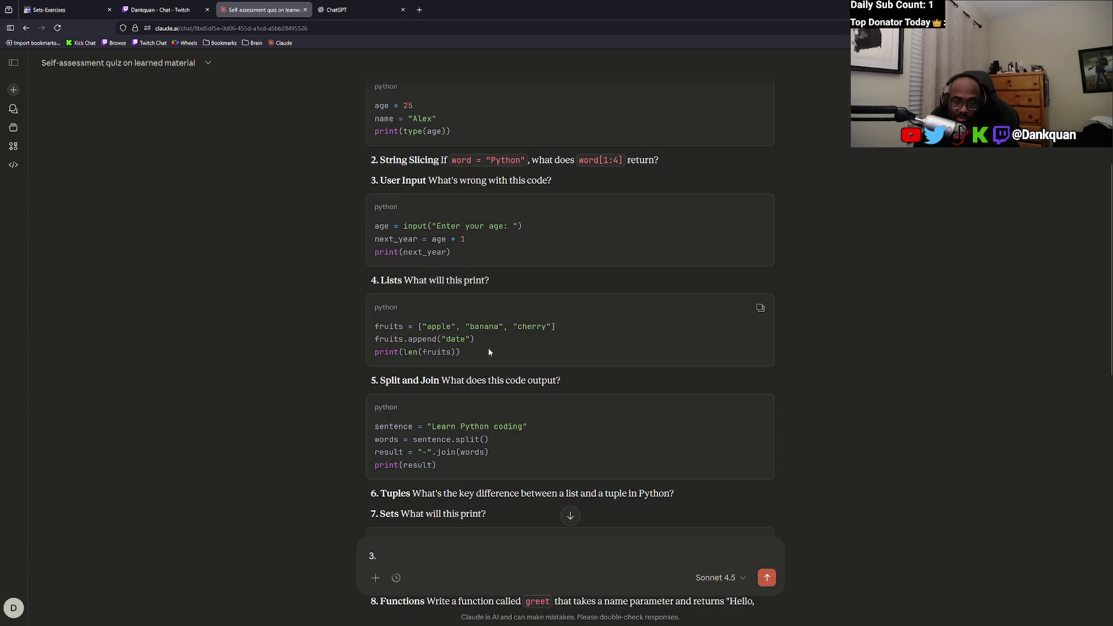
# Leave the Claude reply box and switch to the Twitch stream chat.
pyautogui.click(425, 554)
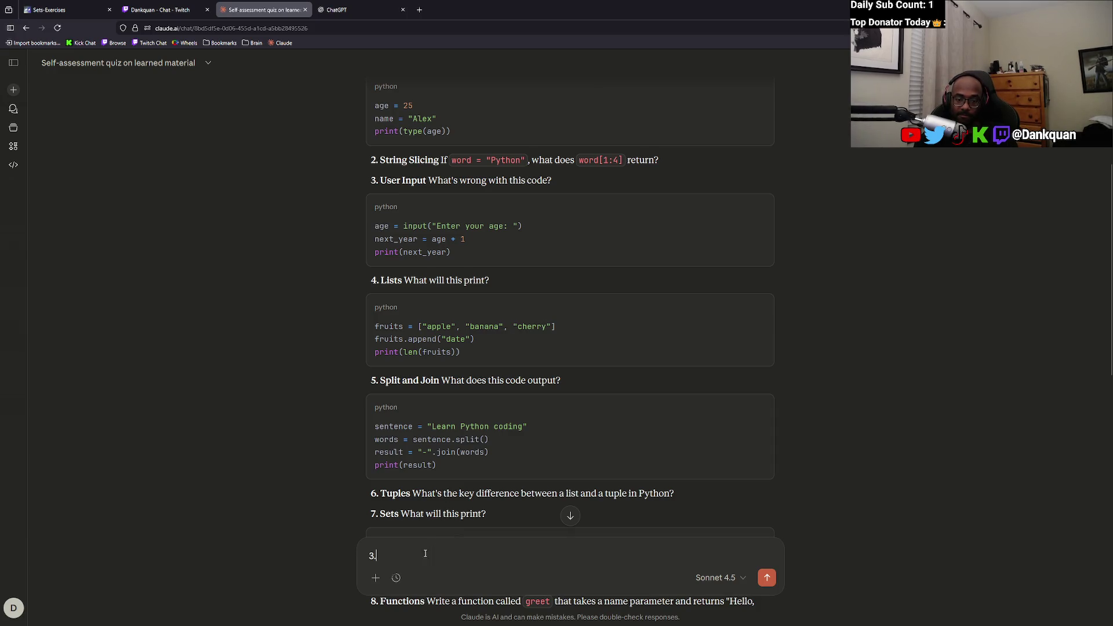
pyautogui.click(339, 10)
pyautogui.click(173, 10)
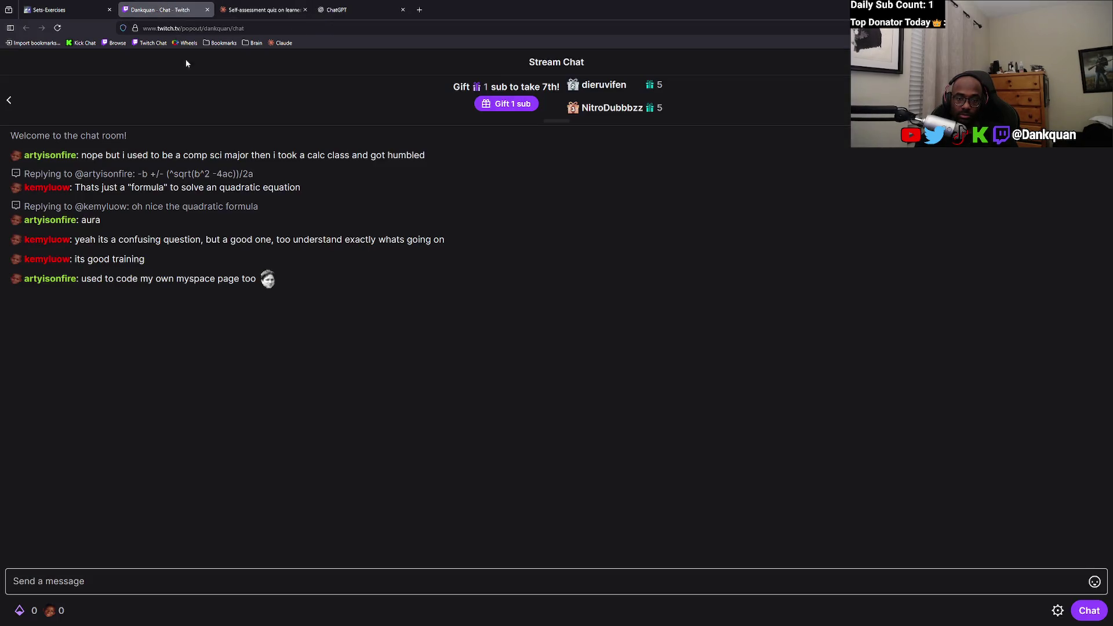
# Copy the fixed index.py code from Scrimba and paste it into Claude's draft as answer 3.
pyautogui.click(63, 10)
pyautogui.hotkey('ctrl', 'a')
pyautogui.click(308, 148)
pyautogui.hotkey('ctrl', 'a')
pyautogui.hotkey('ctrl', 'c')
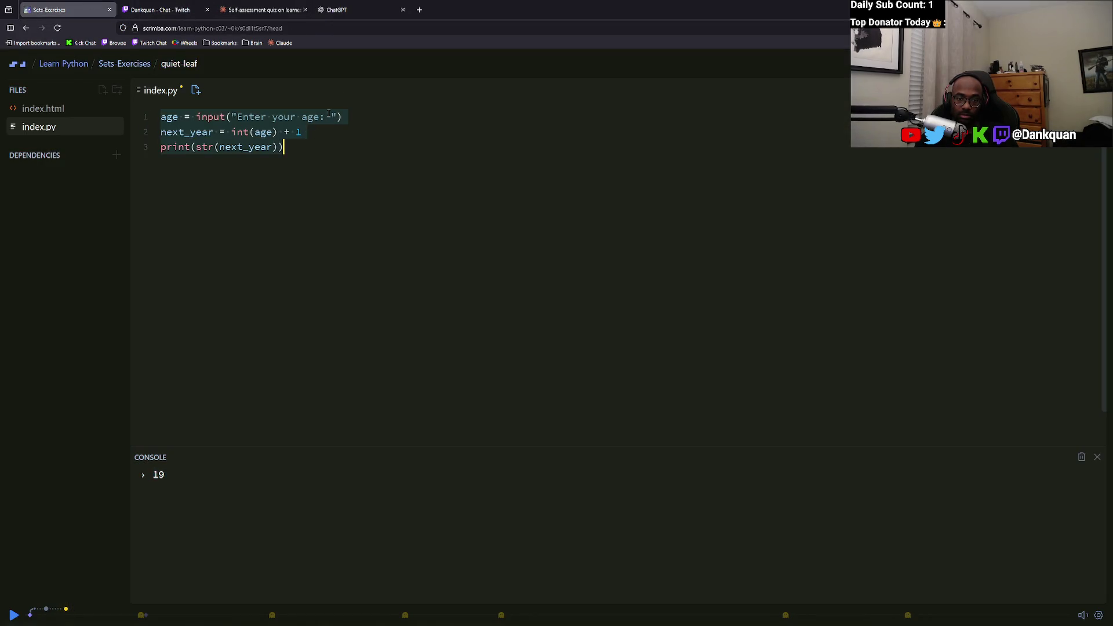
pyautogui.click(340, 9)
pyautogui.click(242, 6)
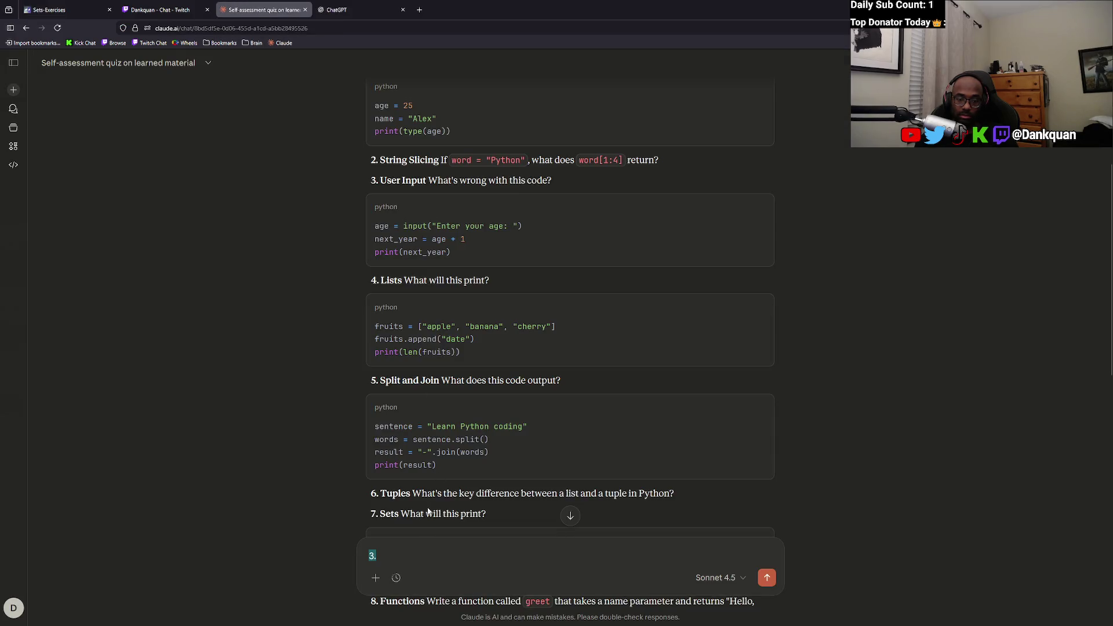
pyautogui.hotkey('ctrl', 'v')
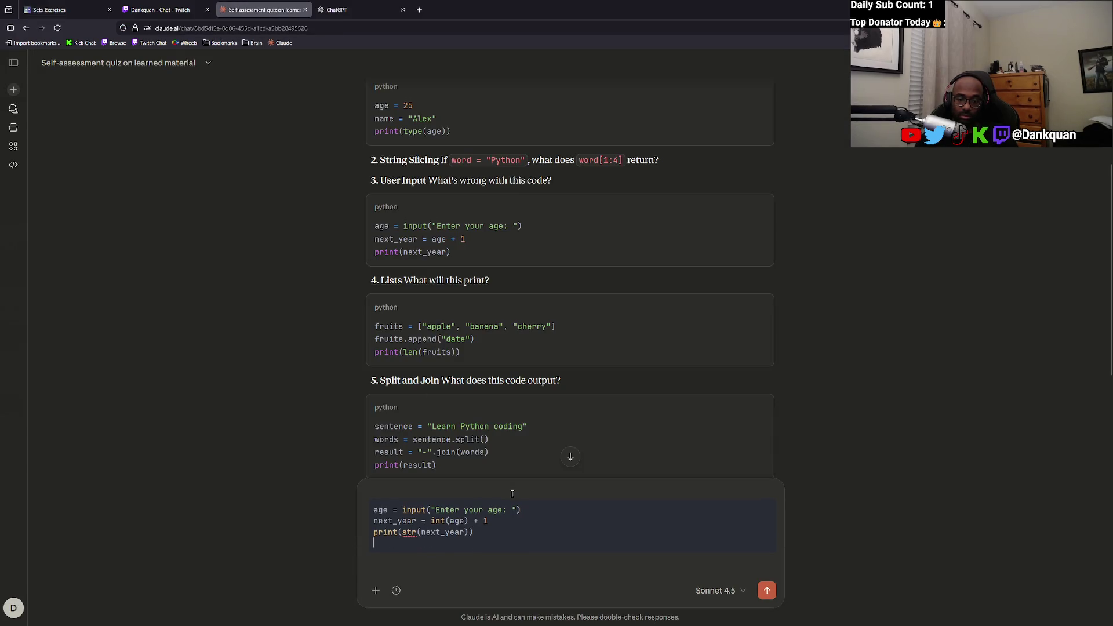
pyautogui.press('Return')
pyautogui.press('Return')
# Add answer 4 'the number of characters in the list' and start answer 5 on split creating a space.
pyautogui.write('4.')
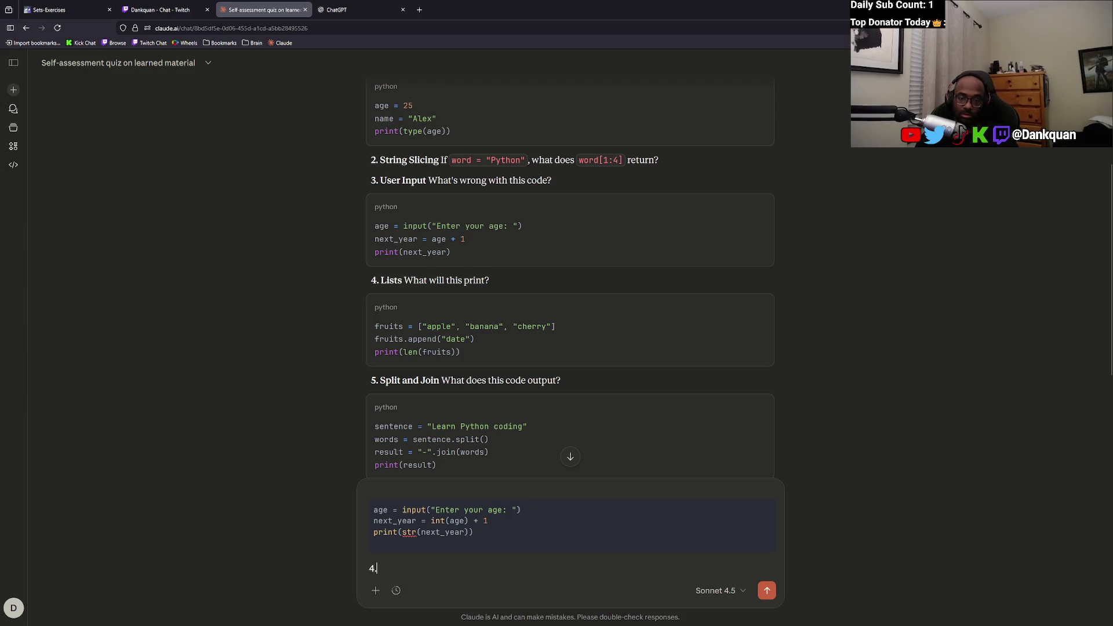
pyautogui.write(' t')
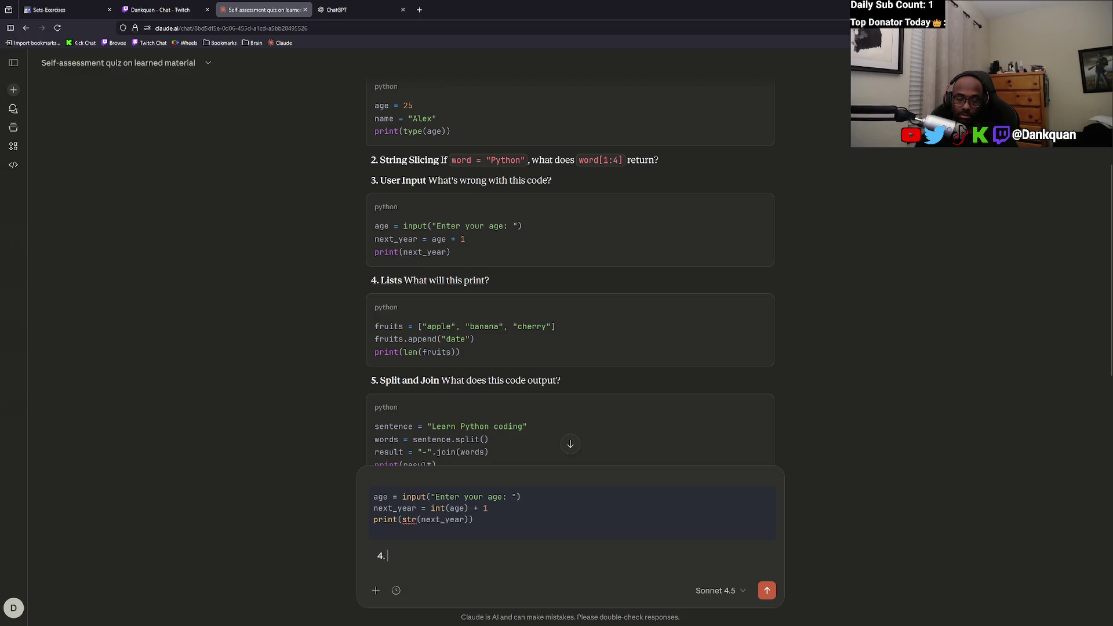
pyautogui.write('he number')
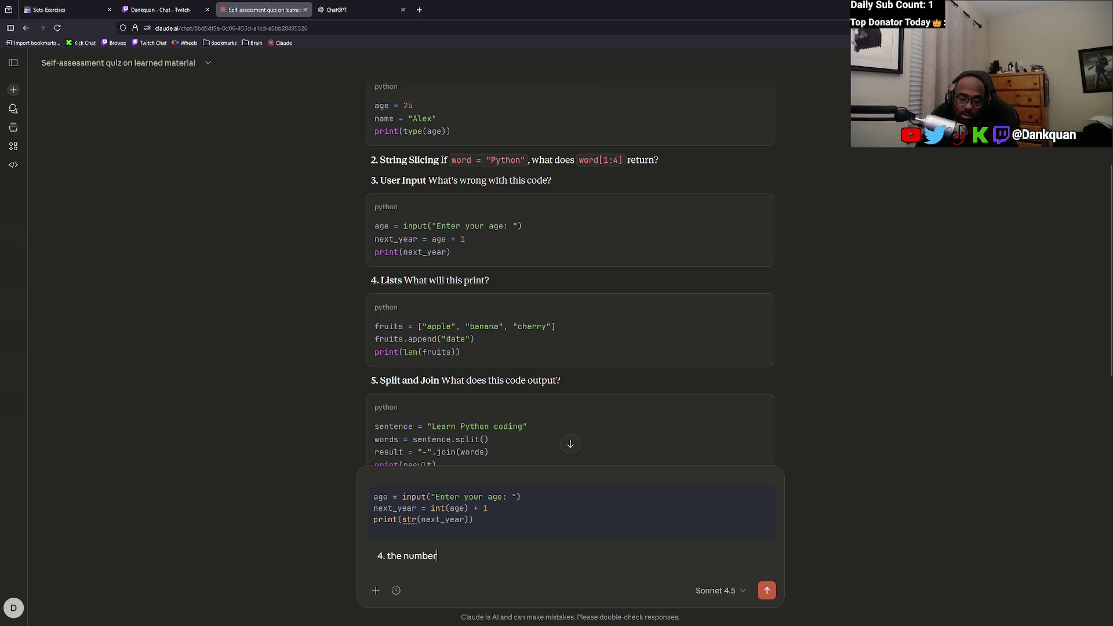
pyautogui.write(' of characters in ')
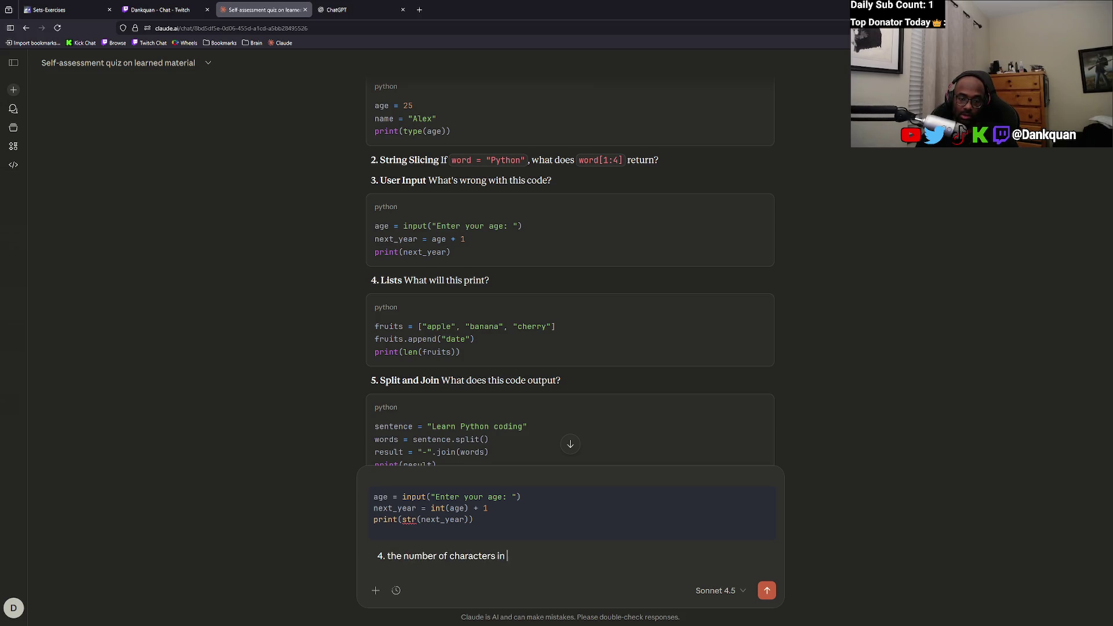
pyautogui.write('the list')
pyautogui.hotkey('shift', 'Return')
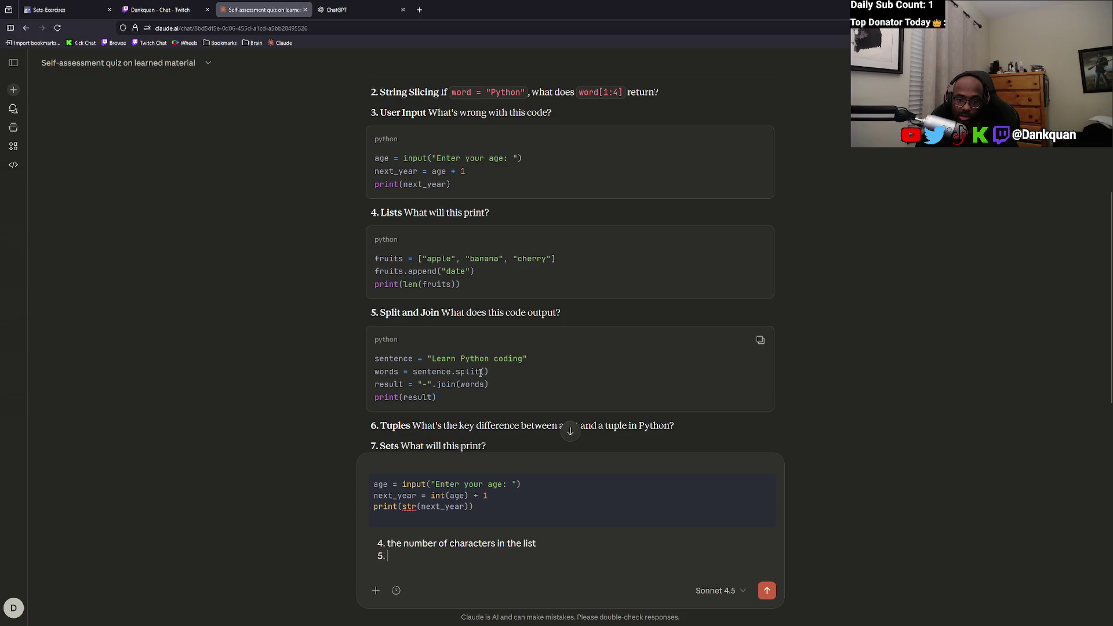
pyautogui.write('splt ')
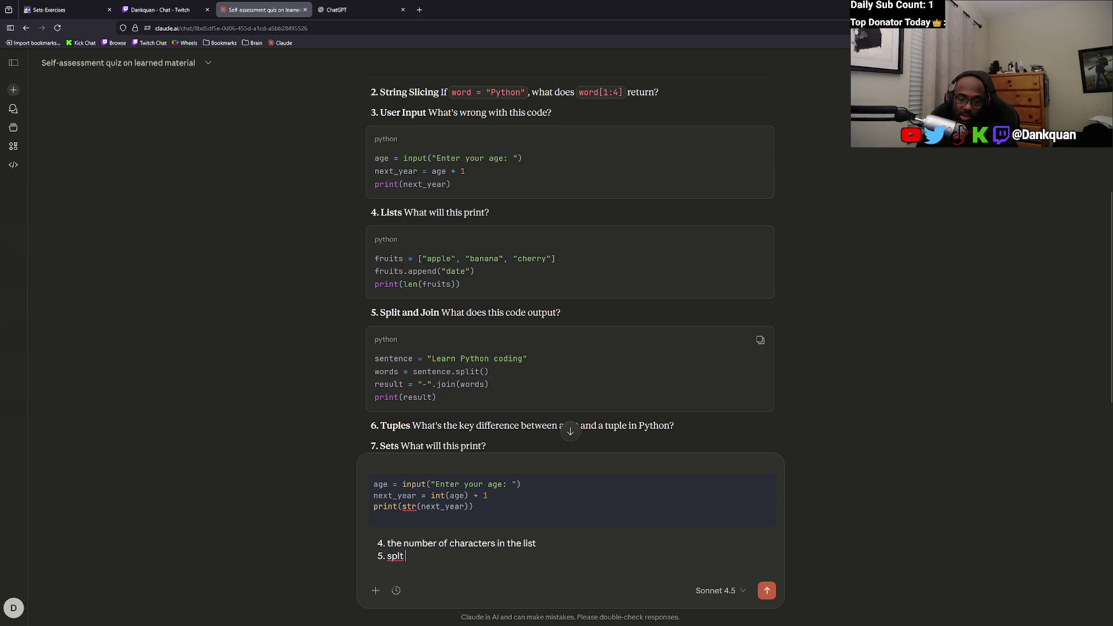
pyautogui.press('BackSpace')
pyautogui.press('BackSpace')
pyautogui.write('it makes it le')
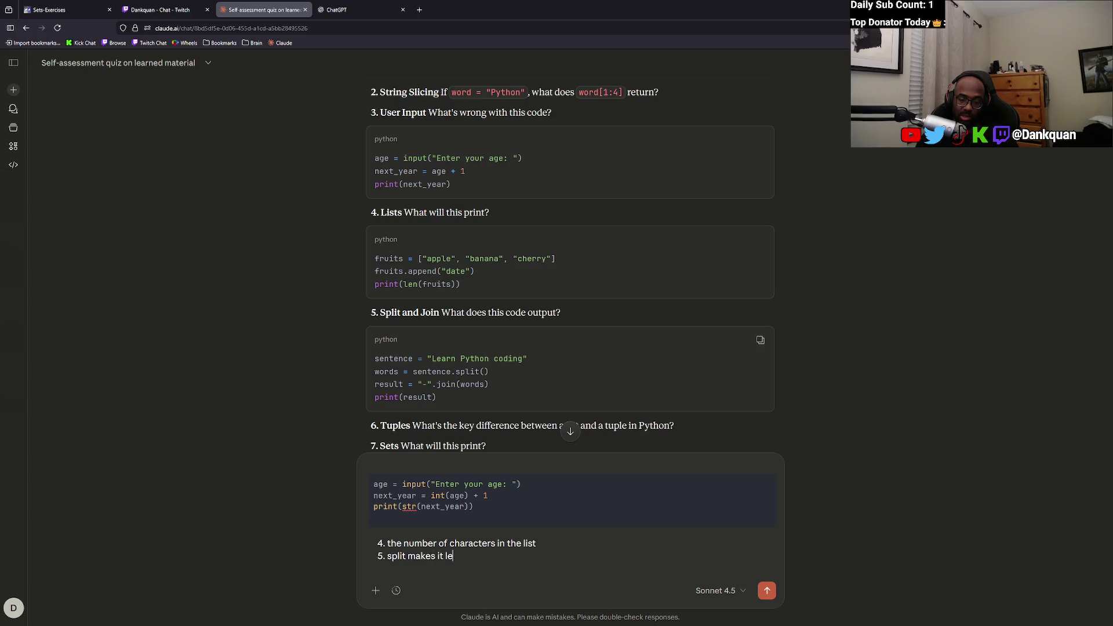
pyautogui.write('tter b lettter')
pyautogui.press('BackSpace')
pyautogui.press('BackSpace')
pyautogui.press('BackSpace')
pyautogui.press('BackSpace')
pyautogui.write('creates a space between the design')
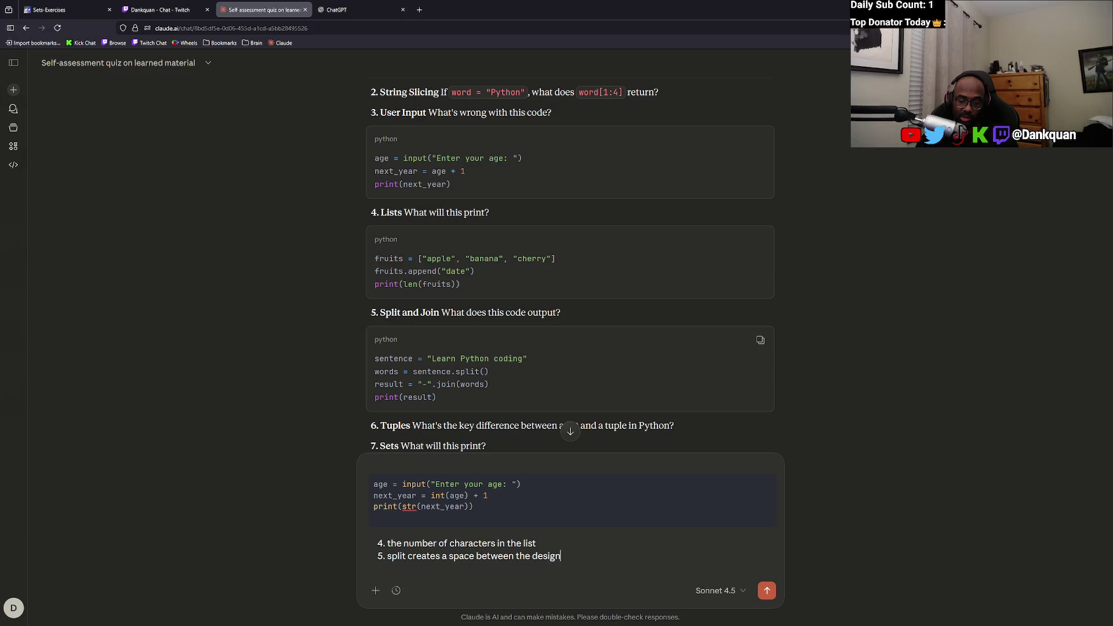
pyautogui.press('BackSpace')
pyautogui.press('BackSpace')
pyautogui.press('BackSpace')
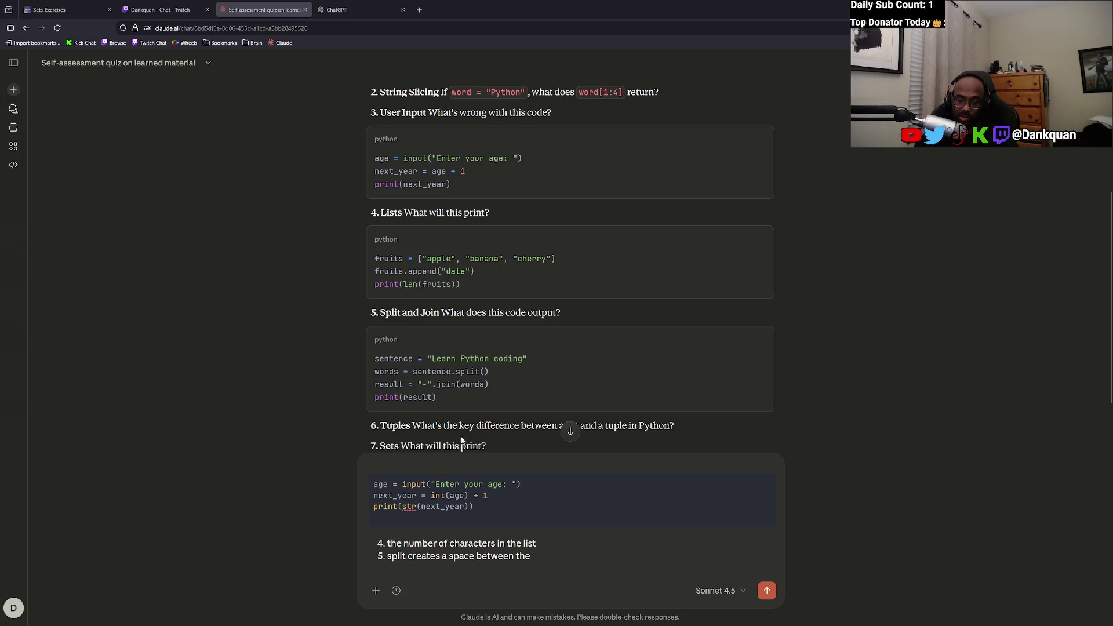
pyautogui.moveTo(529, 562); pyautogui.dragTo(410, 558)
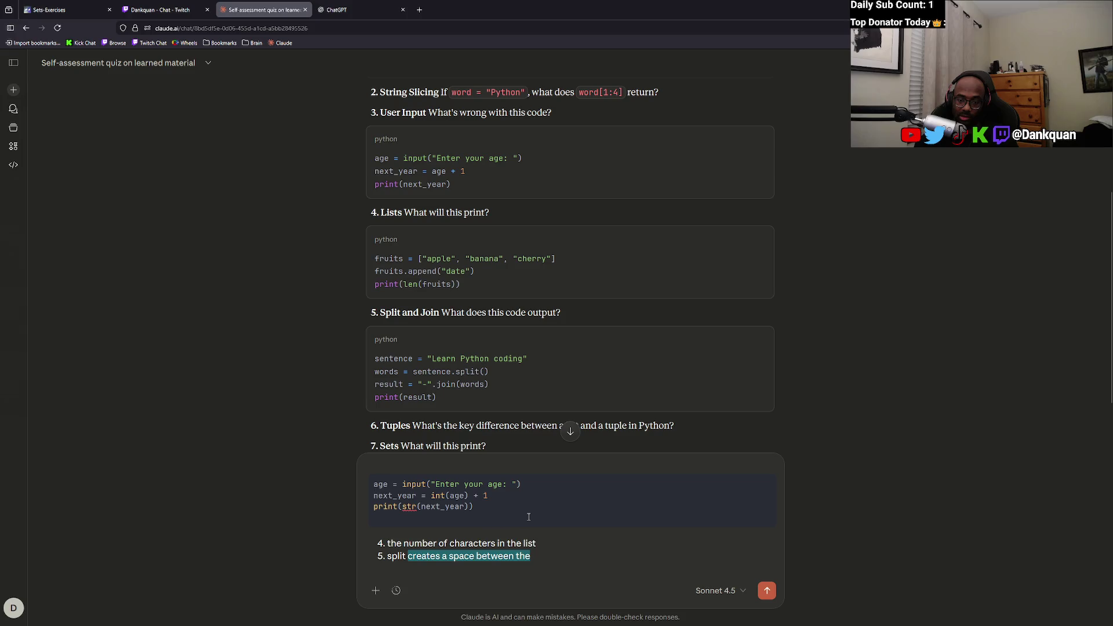
# Replace the phrase-based wording with 'splits it letter by letter' and begin line 6.
pyautogui.write("the world 'learn pyth")
pyautogui.press('BackSpace')
pyautogui.press('BackSpace')
pyautogui.press('BackSpace')
pyautogui.press('BackSpace')
pyautogui.press('BackSpace')
pyautogui.press('BackSpace')
pyautogui.write("phrase 'learn pytho")
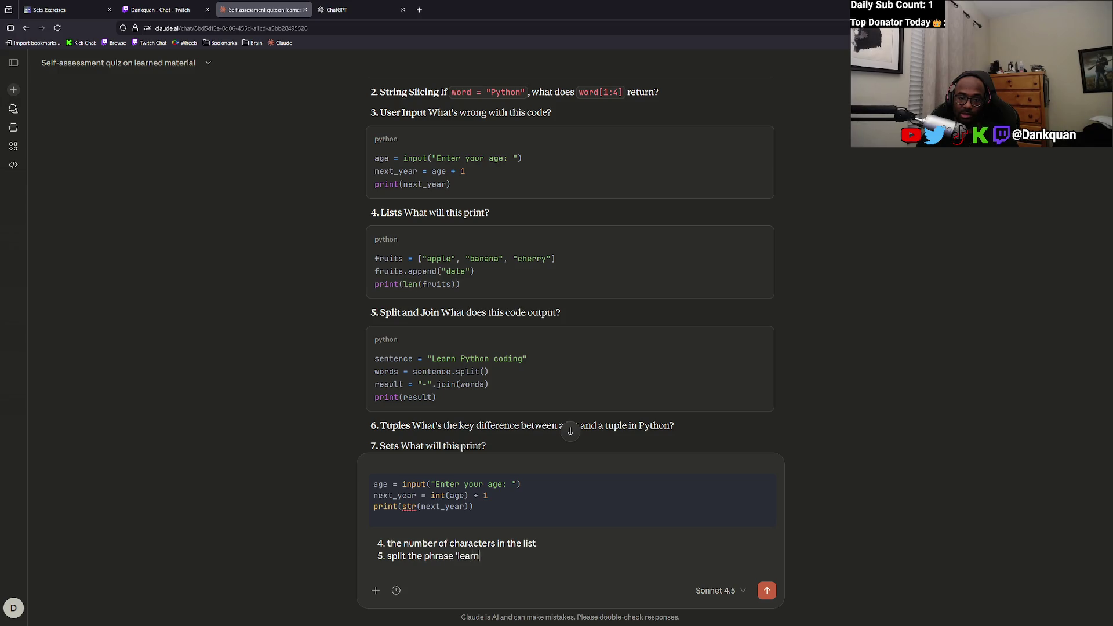
pyautogui.write("n coding'")
pyautogui.write(' on every des')
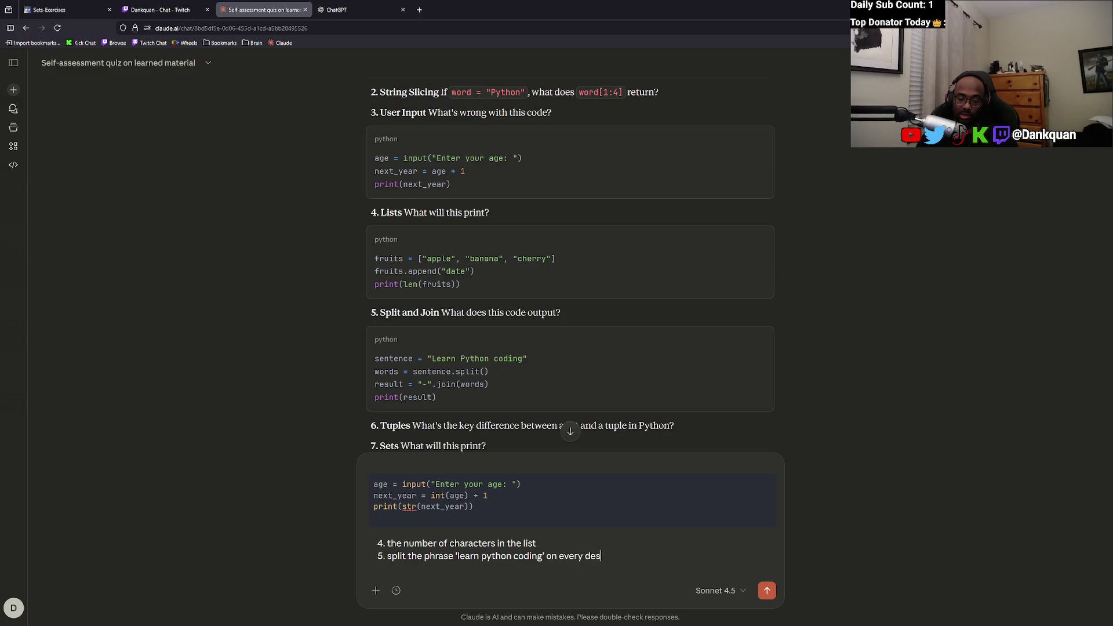
pyautogui.write('ignated split')
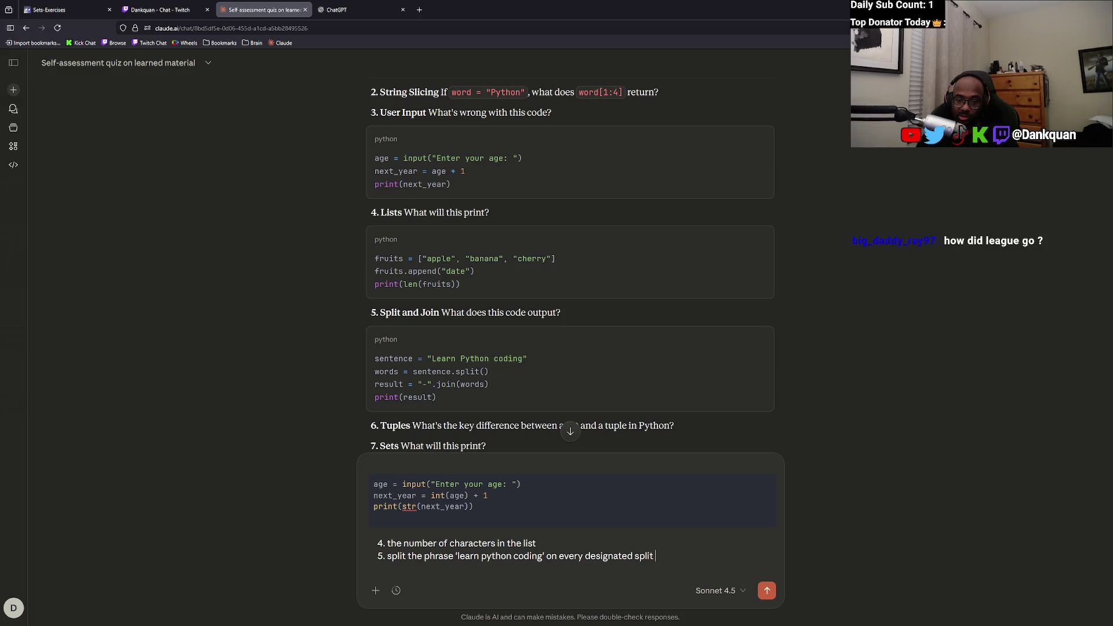
pyautogui.press('BackSpace')
pyautogui.press('BackSpace')
pyautogui.press('BackSpace')
pyautogui.press('BackSpace')
pyautogui.press('BackSpace')
pyautogui.press('BackSpace')
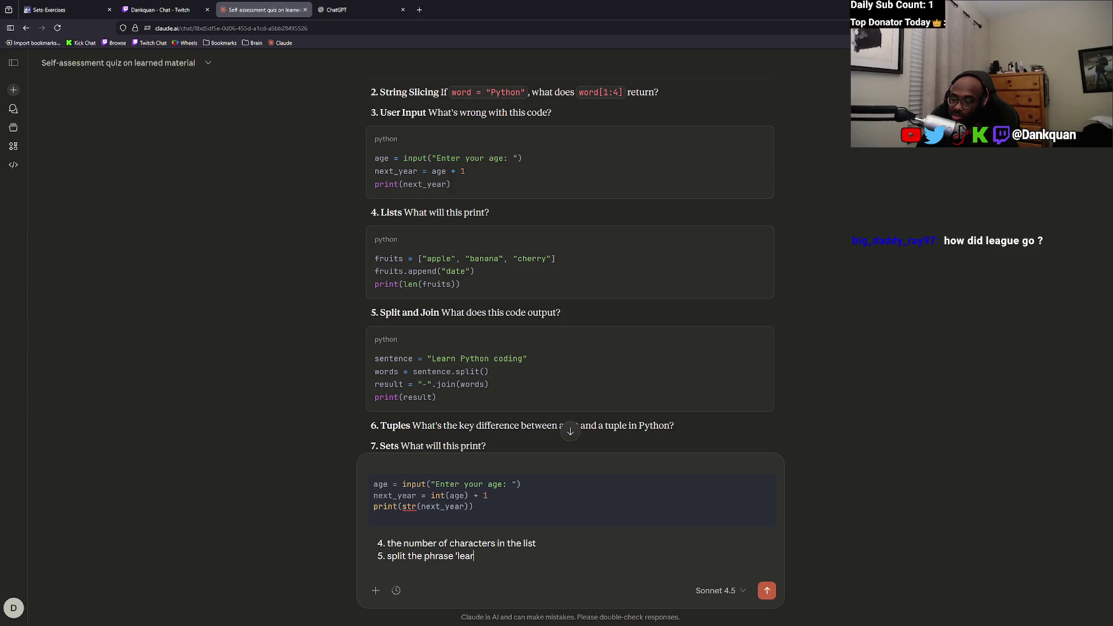
pyautogui.write('i')
pyautogui.write('t le')
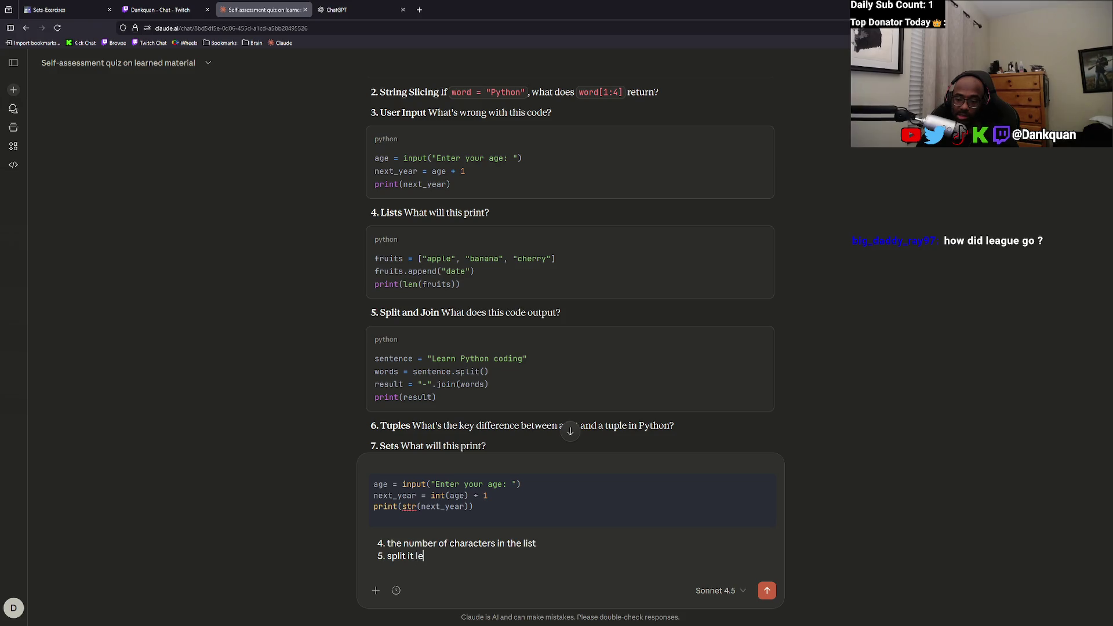
pyautogui.write('tter by letter by l')
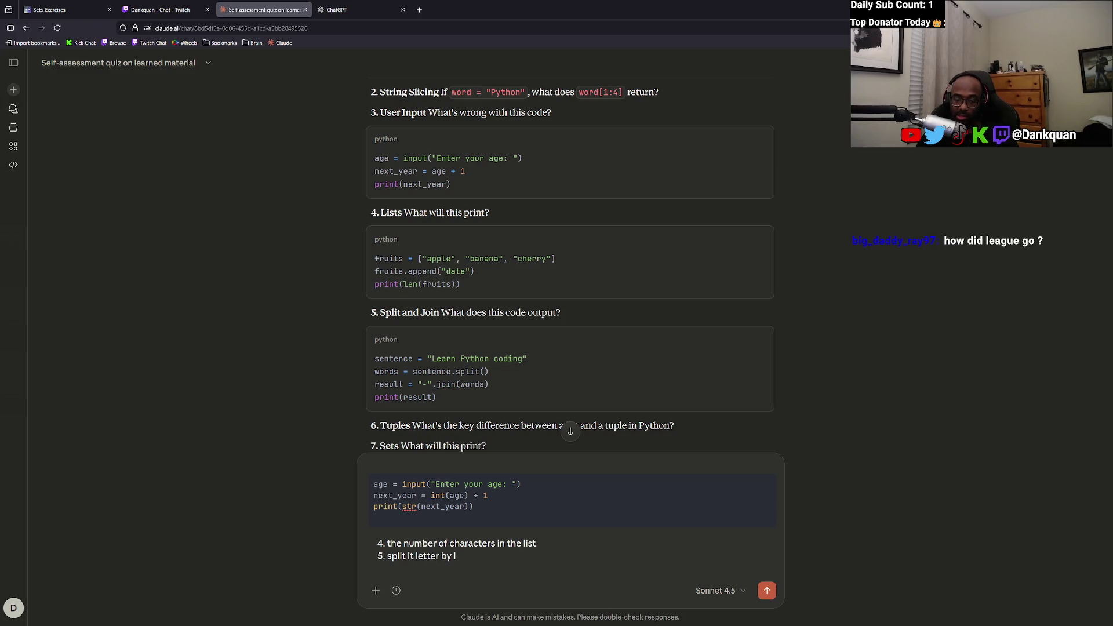
pyautogui.write('r')
pyautogui.click(407, 556)
pyautogui.write('s')
pyautogui.click(486, 558)
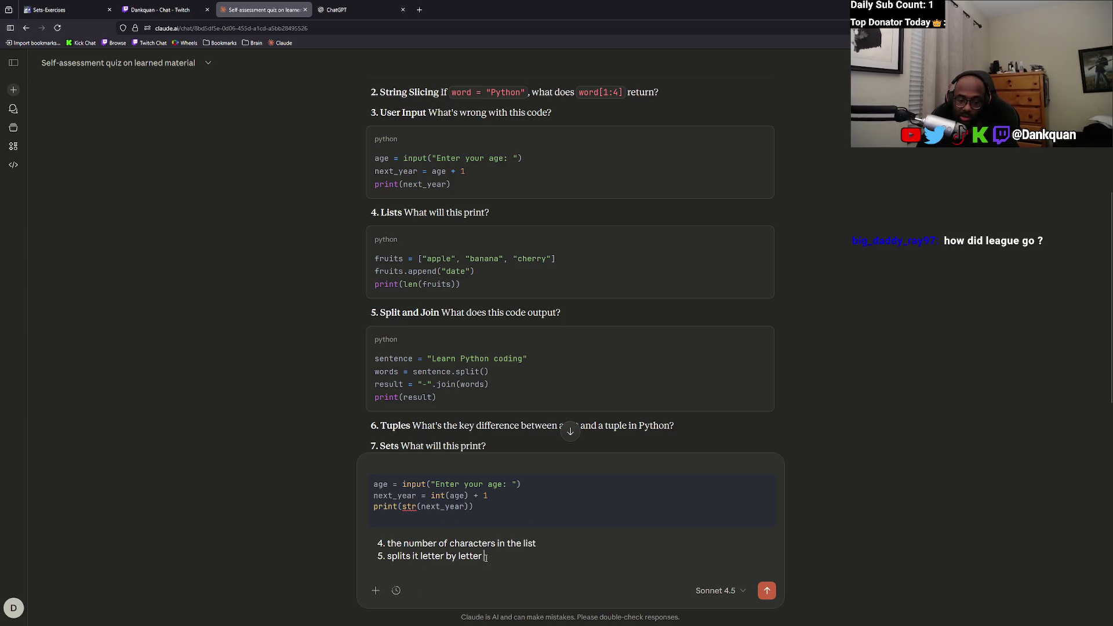
pyautogui.hotkey('shift', 'Return')
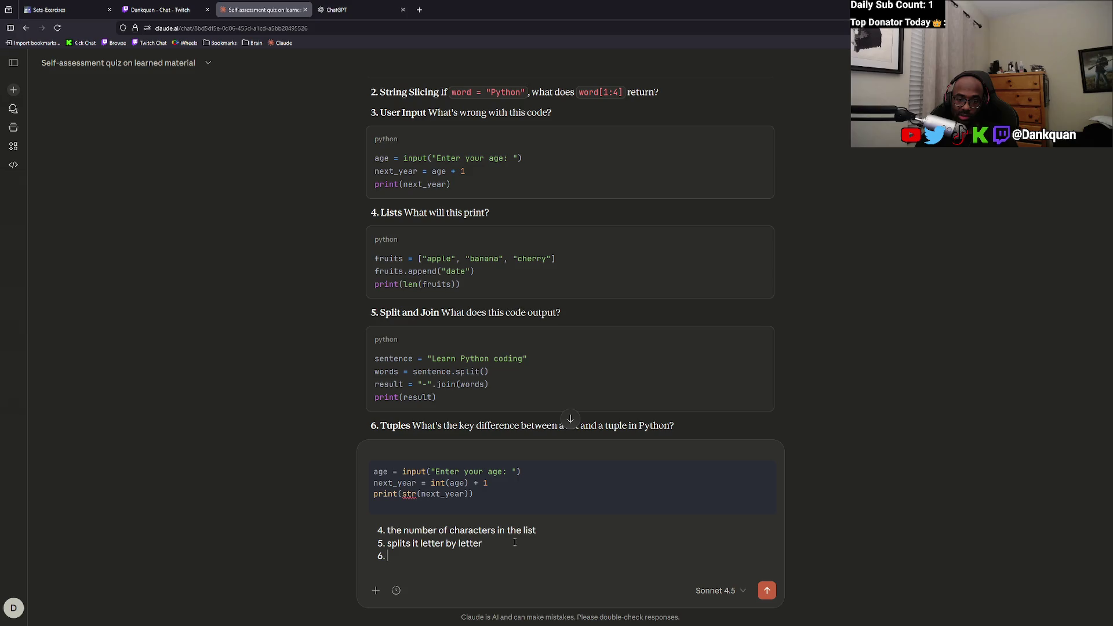
# Start answer 6 and change answer 5 to 'splits the information by the designated parameter'.
pyautogui.write('join will ')
pyautogui.write('put t')
pyautogui.write('he')
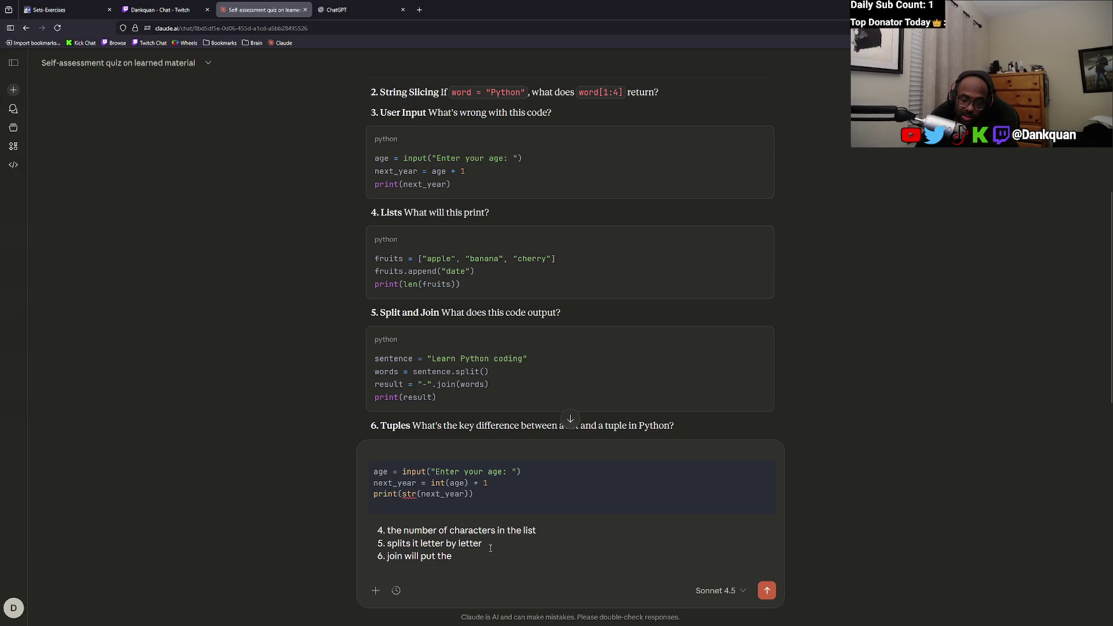
pyautogui.moveTo(484, 544); pyautogui.dragTo(422, 542)
pyautogui.press('BackSpace')
pyautogui.press('BackSpace')
pyautogui.press('BackSpace')
pyautogui.write('the ')
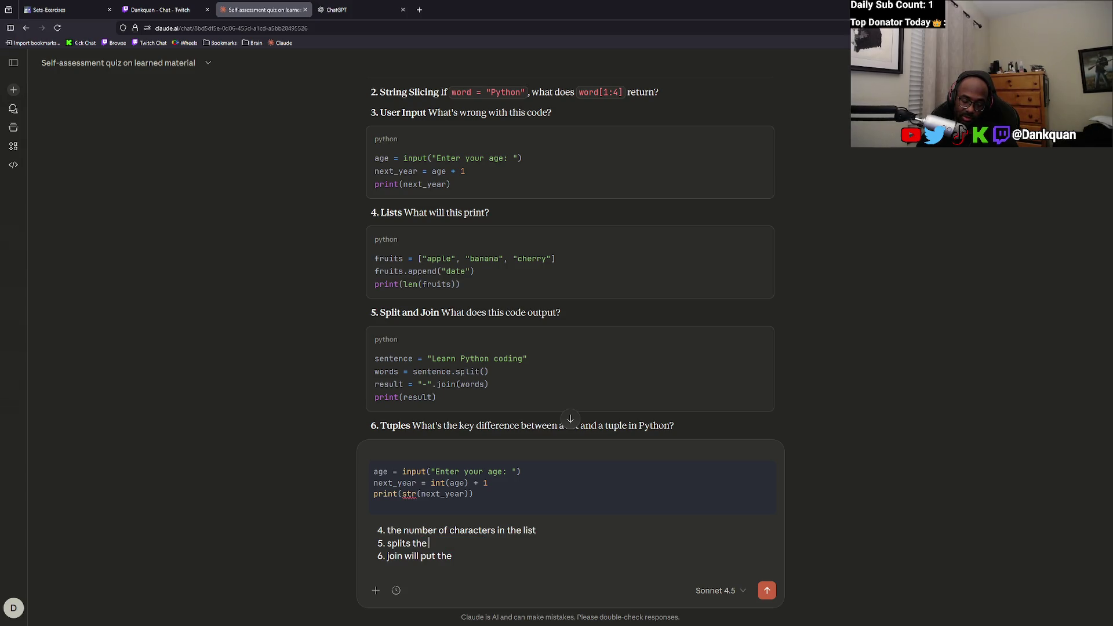
pyautogui.write('information b')
pyautogui.write('y the desinag')
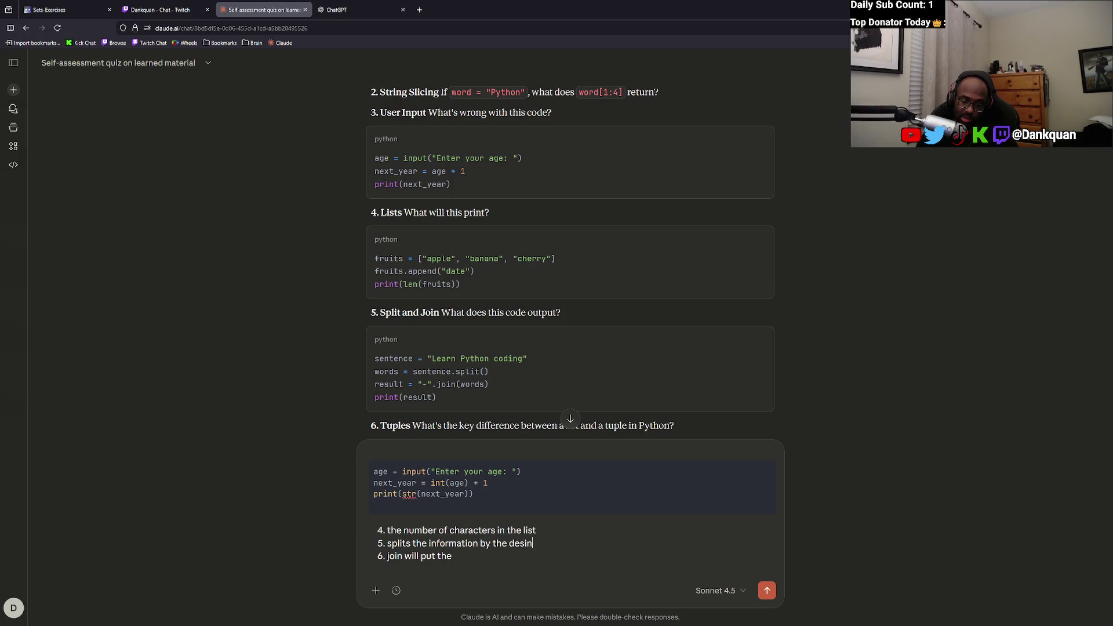
pyautogui.press('BackSpace')
pyautogui.press('BackSpace')
pyautogui.press('BackSpace')
pyautogui.write('gnated para')
pyautogui.write('meter')
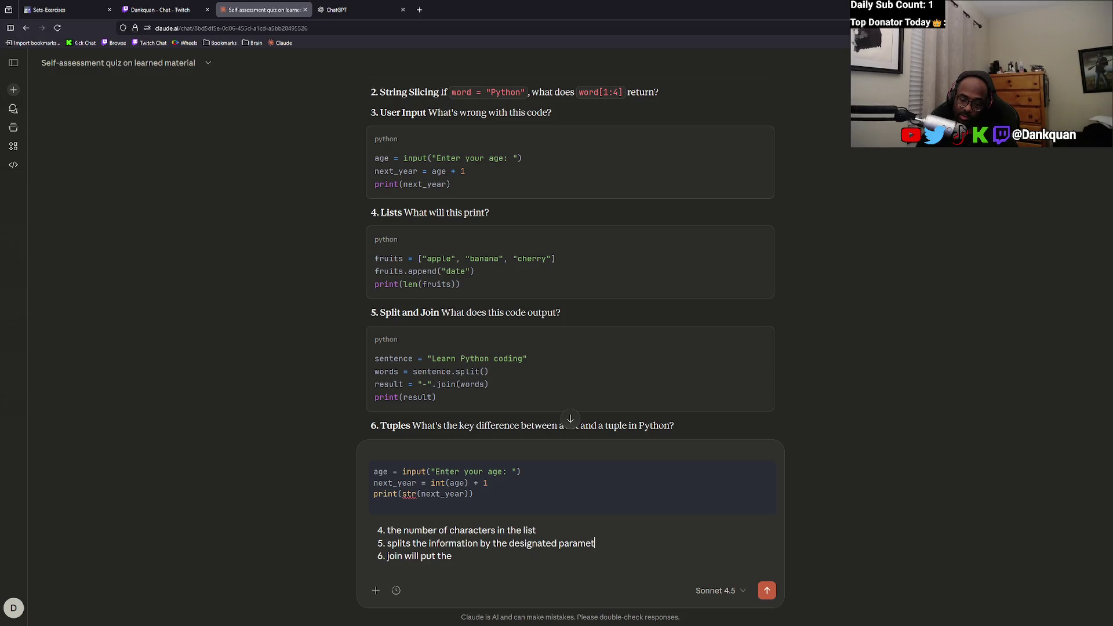
# Rewrite answer 6 as 'put a - inbetween the ords in the variable'.
pyautogui.moveTo(453, 556); pyautogui.dragTo(406, 557)
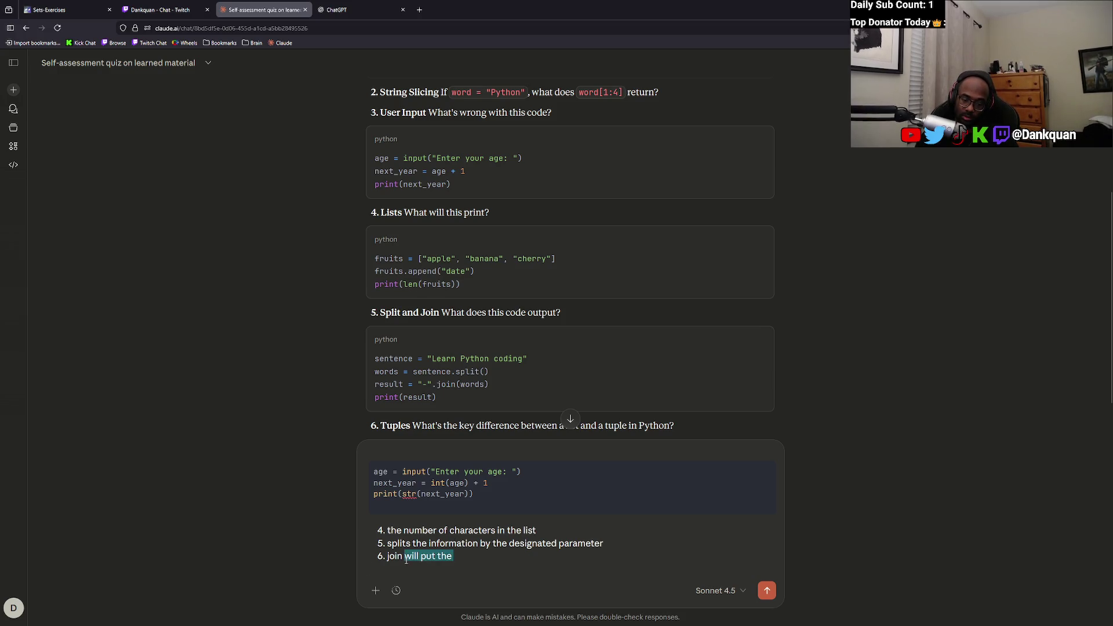
pyautogui.press('BackSpace')
pyautogui.write('the')
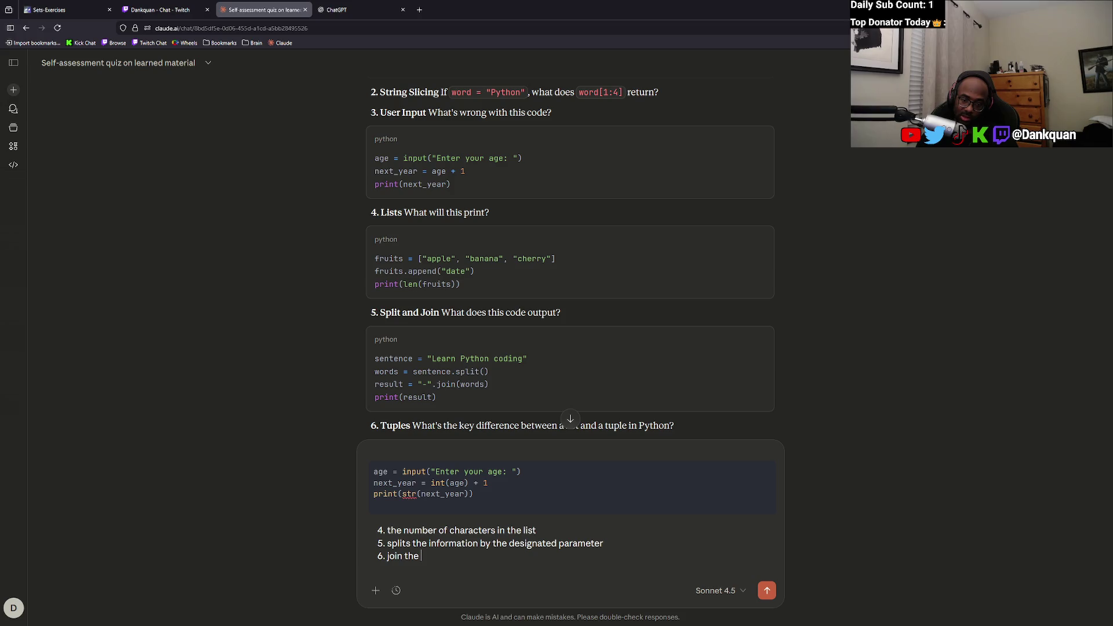
pyautogui.hotkey('ctrl', 'BackSpace')
pyautogui.hotkey('ctrl', 'BackSpace')
pyautogui.write('put a - i')
pyautogui.write('nbetween the o')
pyautogui.write('rds in the variable')
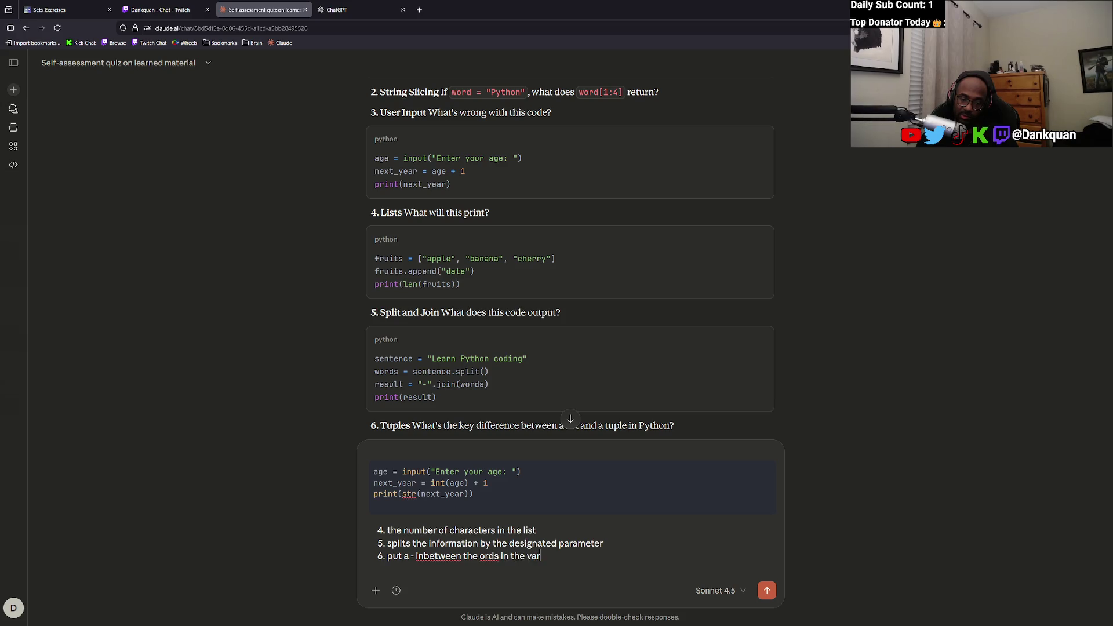
# Add answer 7: tuples are faster and immutable, with set output 1 2 2 3 3 3 4.
pyautogui.scroll(-4, 415, 445)
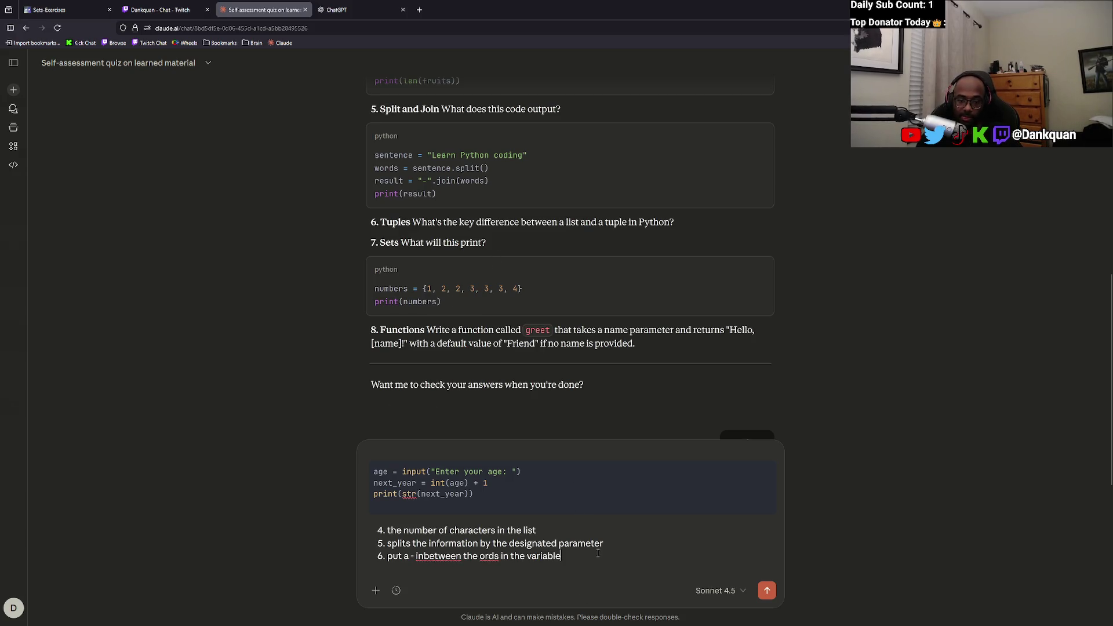
pyautogui.hotkey('shift', 'Return')
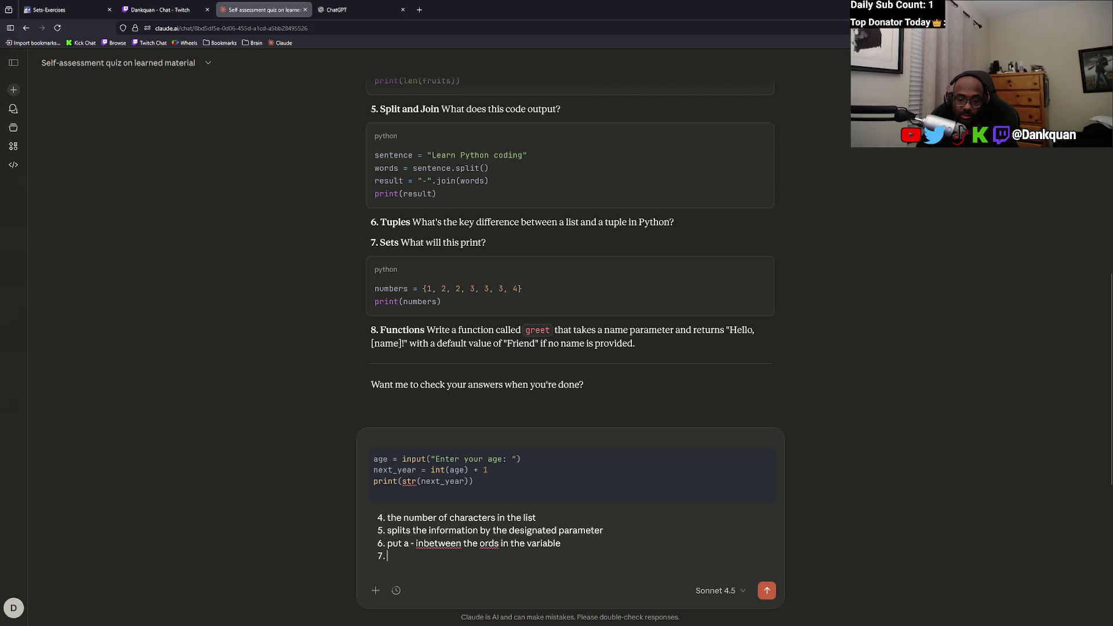
pyautogui.write('tuples are')
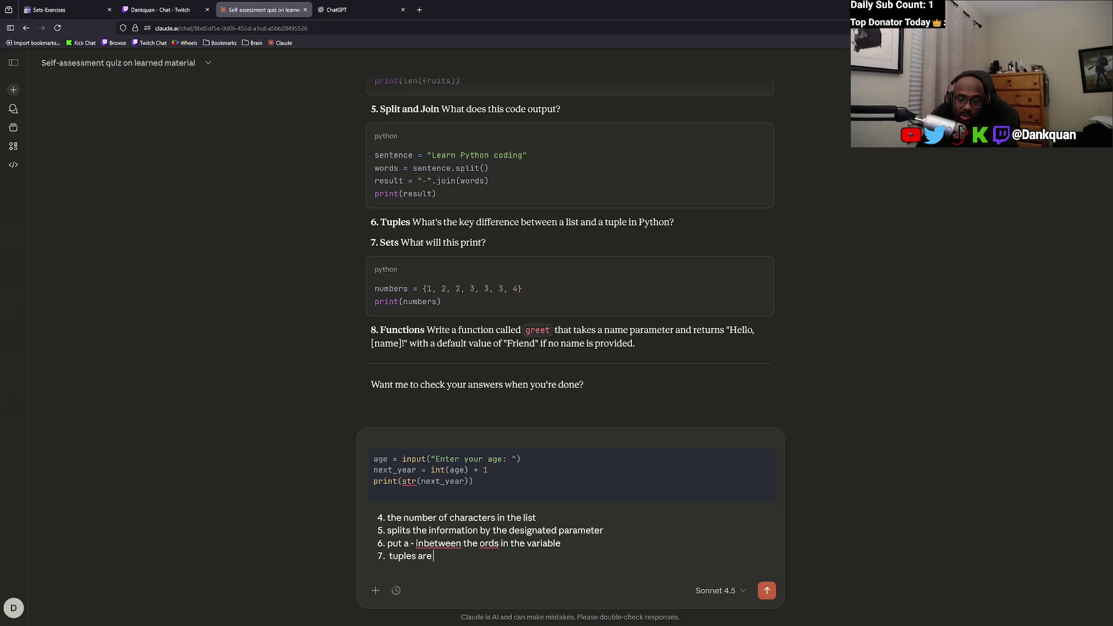
pyautogui.write(' faster and cant be swapped, theyre immuta')
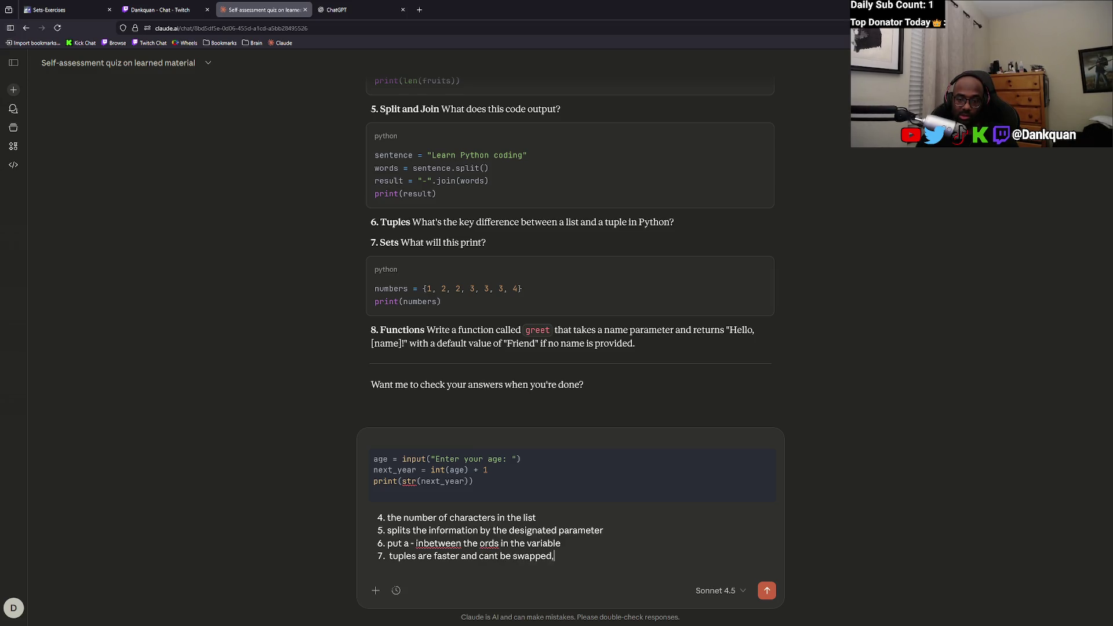
pyautogui.write('ble......')
pyautogui.write('1 2 2 3 3 3 4')
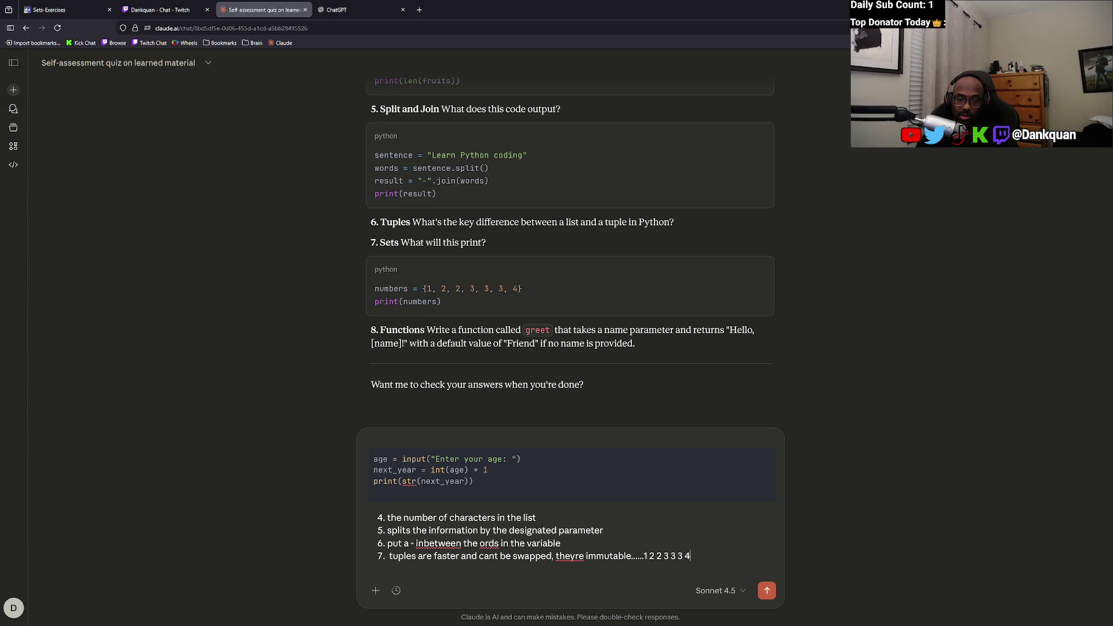
# Start answer 8 as plain '8.' without a python code fence, leaving blank lines below.
pyautogui.press('Return')
pyautogui.write('8.')
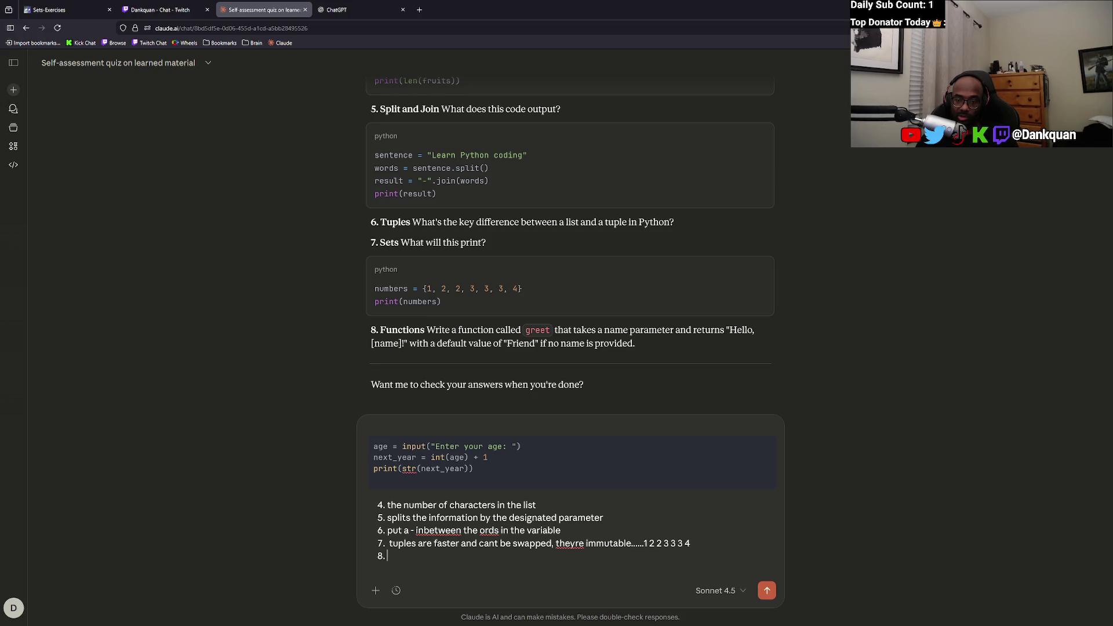
pyautogui.press('BackSpace')
pyautogui.write('8```')
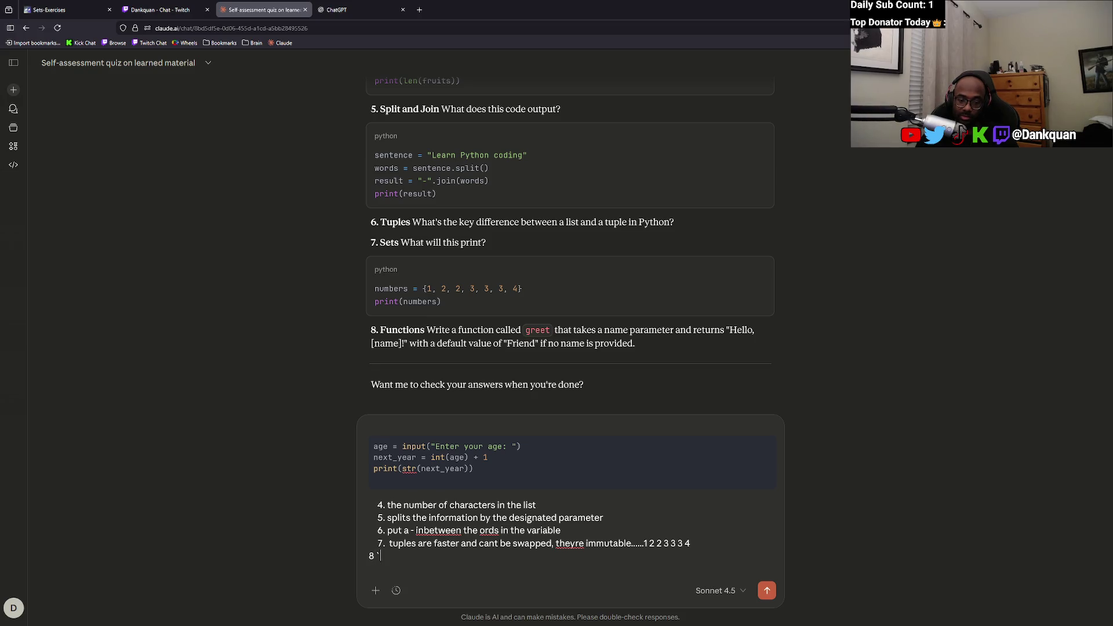
pyautogui.write('python')
pyautogui.press('Return')
pyautogui.press('BackSpace')
pyautogui.press('BackSpace')
pyautogui.press('BackSpace')
pyautogui.press('BackSpace')
pyautogui.press('BackSpace')
pyautogui.press('BackSpace')
pyautogui.press('Return')
pyautogui.press('Return')
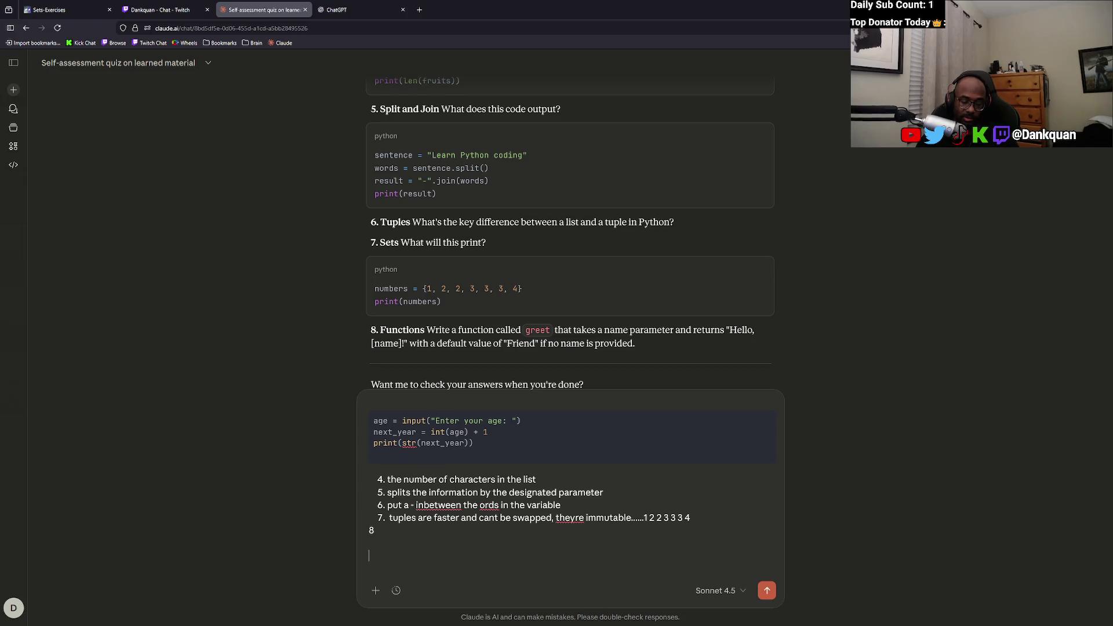
pyautogui.write('functio')
pyautogui.press('BackSpace')
pyautogui.press('BackSpace')
pyautogui.press('BackSpace')
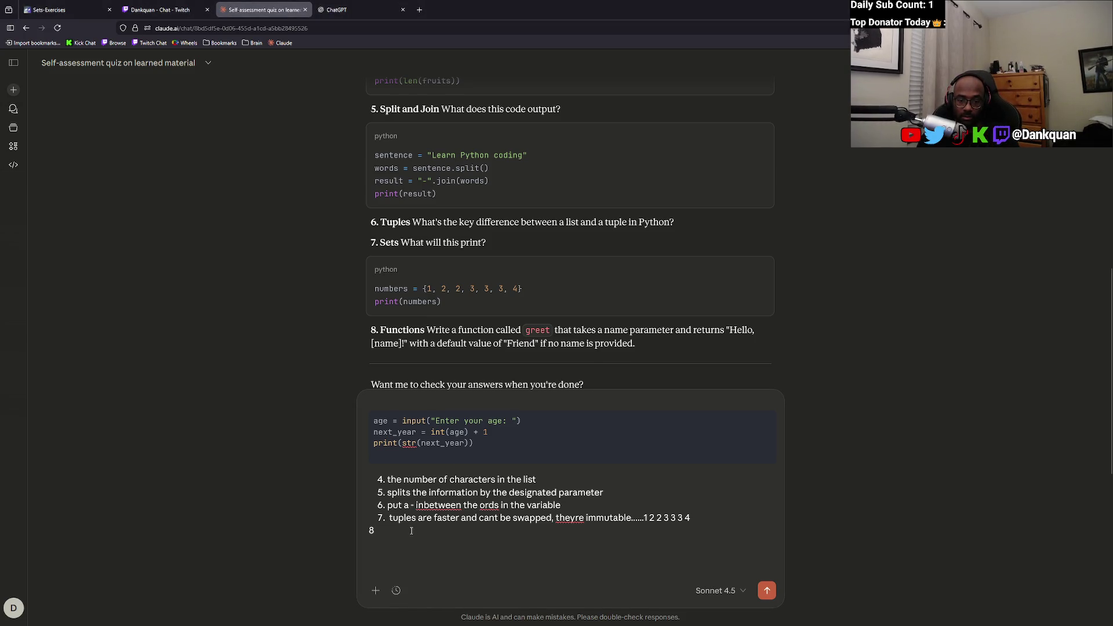
pyautogui.write('.')
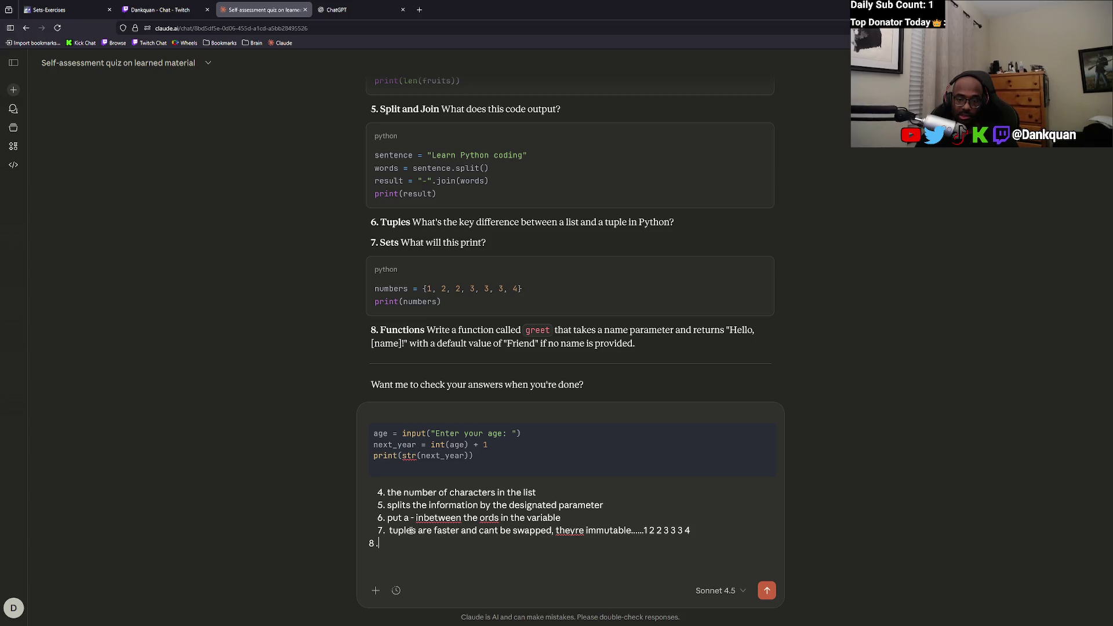
pyautogui.write('```')
pyautogui.write('pyt')
pyautogui.press('BackSpace')
pyautogui.press('BackSpace')
pyautogui.press('BackSpace')
pyautogui.hotkey('shift', 'Return')
pyautogui.hotkey('shift', 'Return')
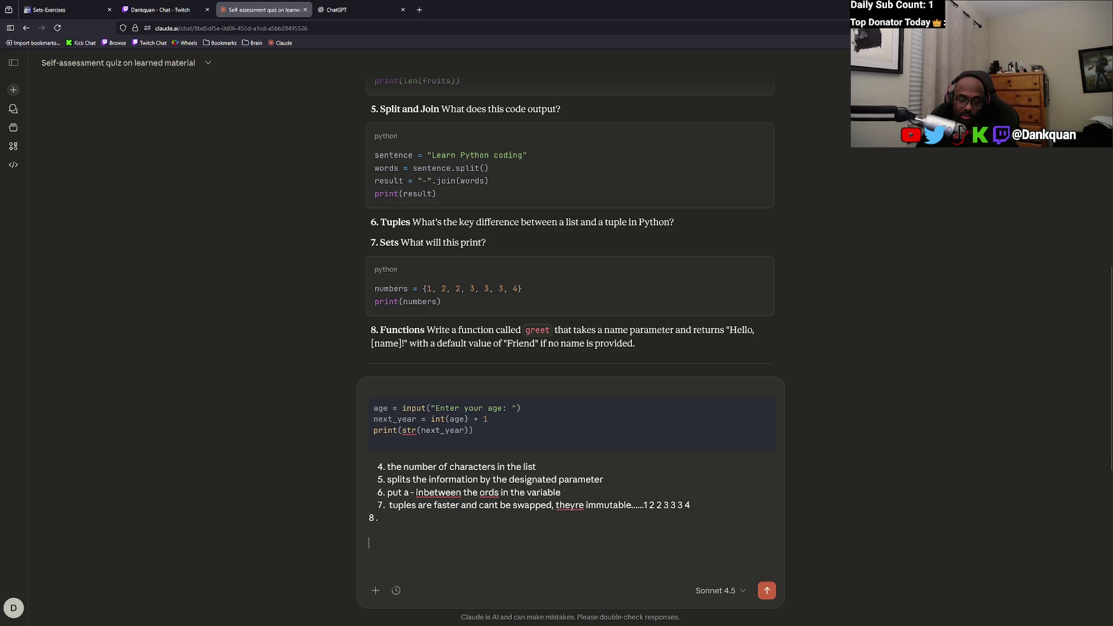
# Start a python code block in the quiz reply draft.
pyautogui.click(375, 590)
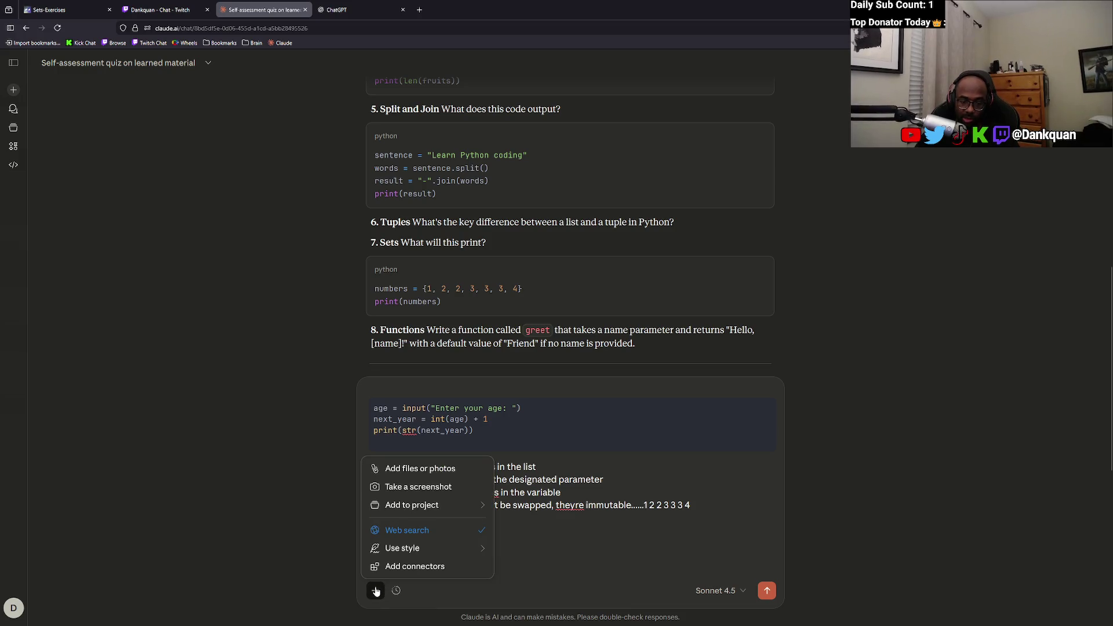
pyautogui.moveTo(413, 548)
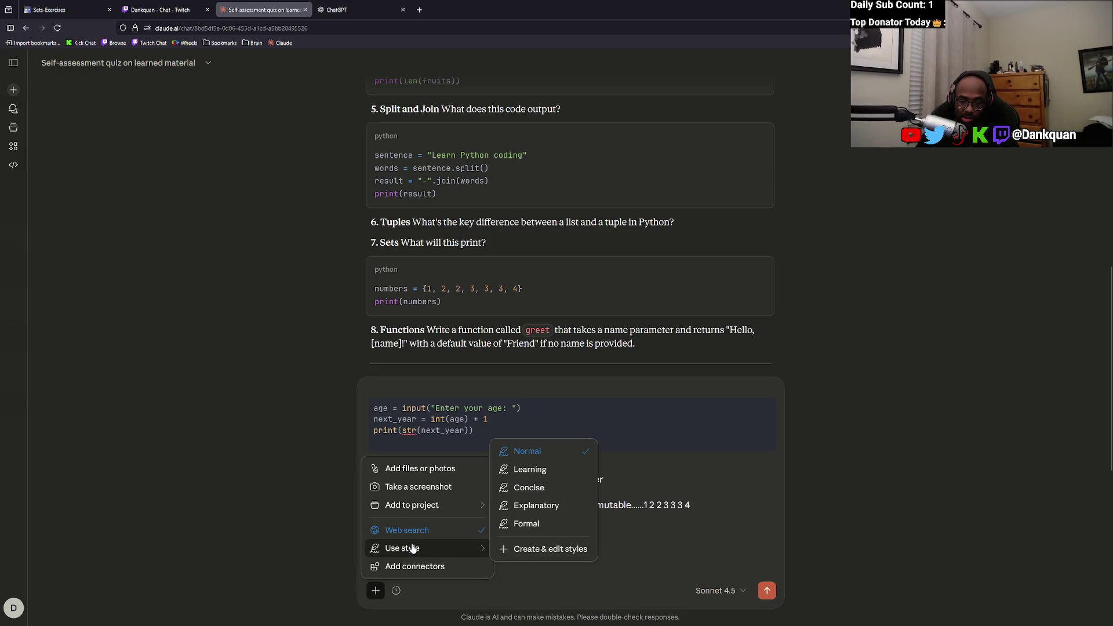
pyautogui.press('Escape')
pyautogui.click(425, 541)
pyautogui.write('```python')
pyautogui.press('Return')
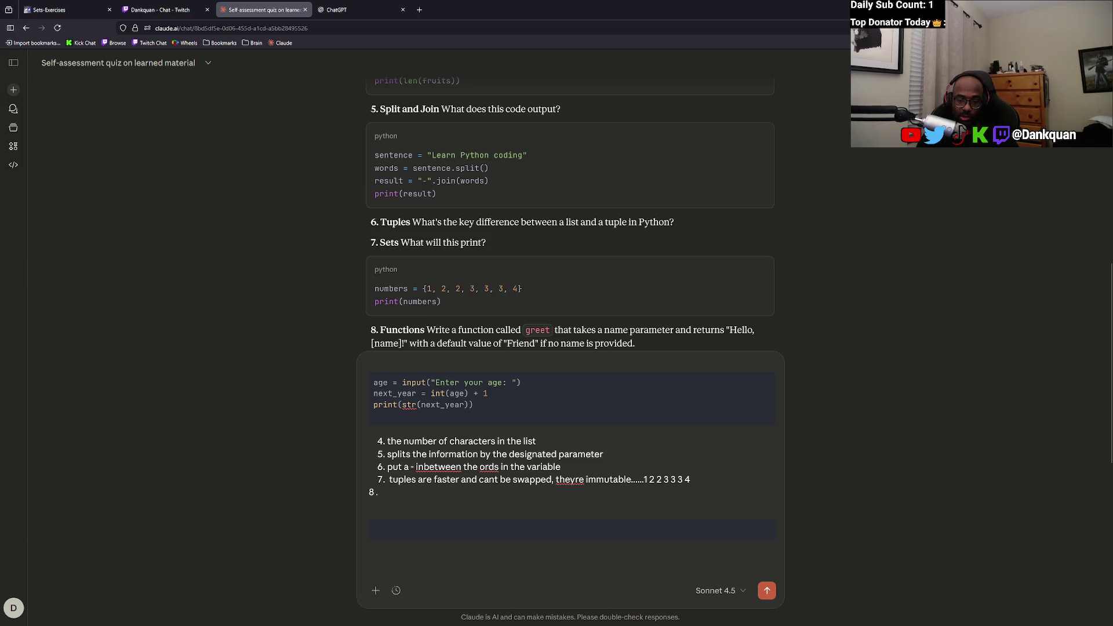
# Write def greet(Name=Friend) as the code block's first line for question 8.
pyautogui.write('def')
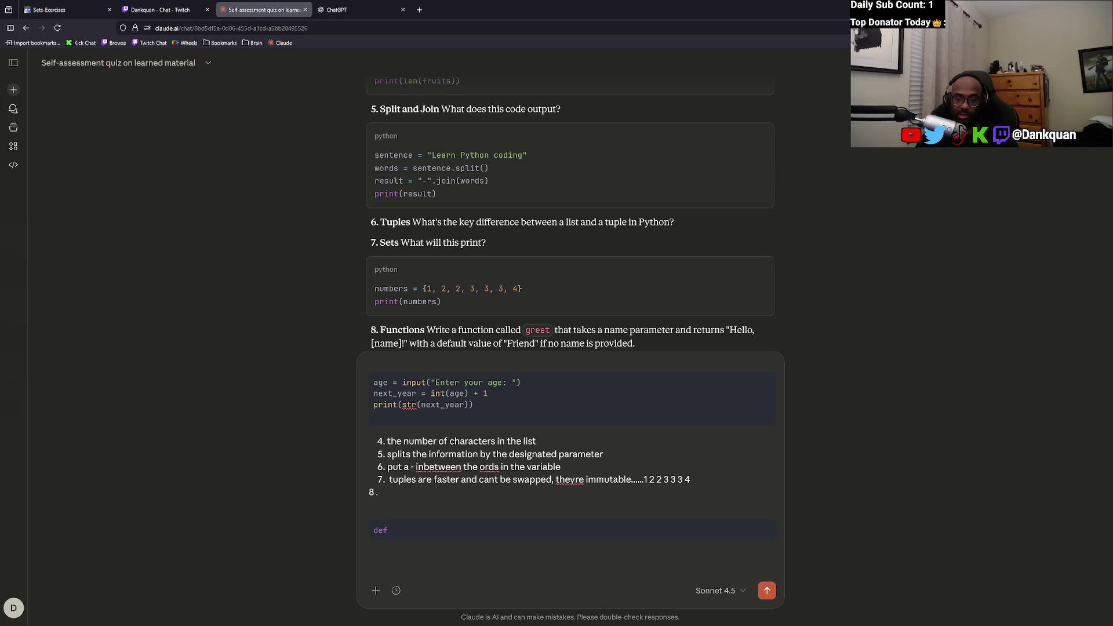
pyautogui.write(' greet()')
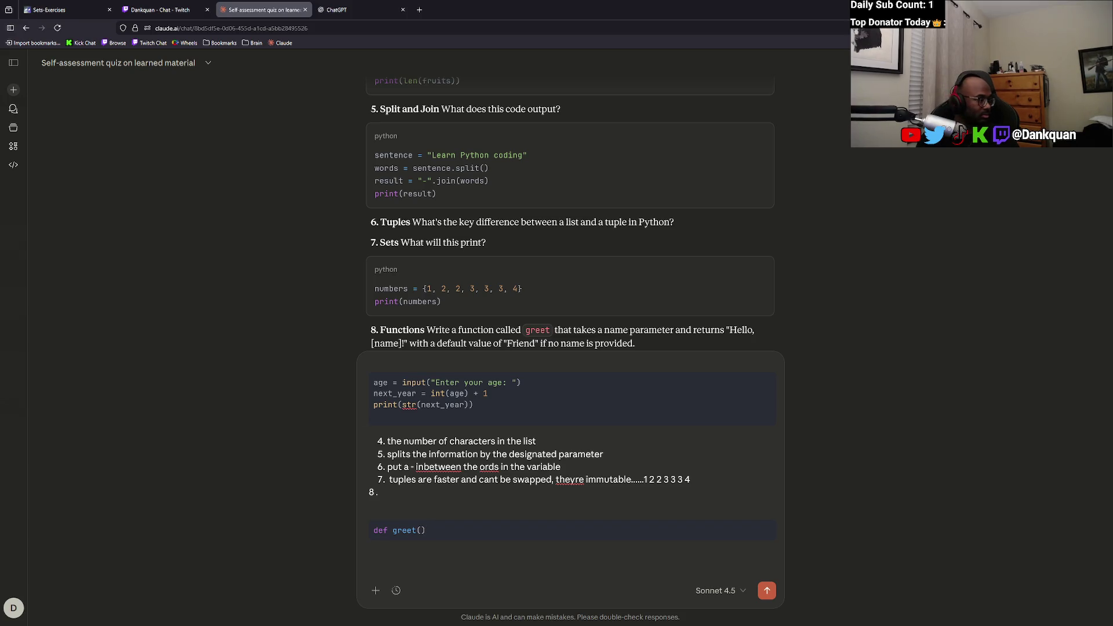
pyautogui.press('BackSpace')
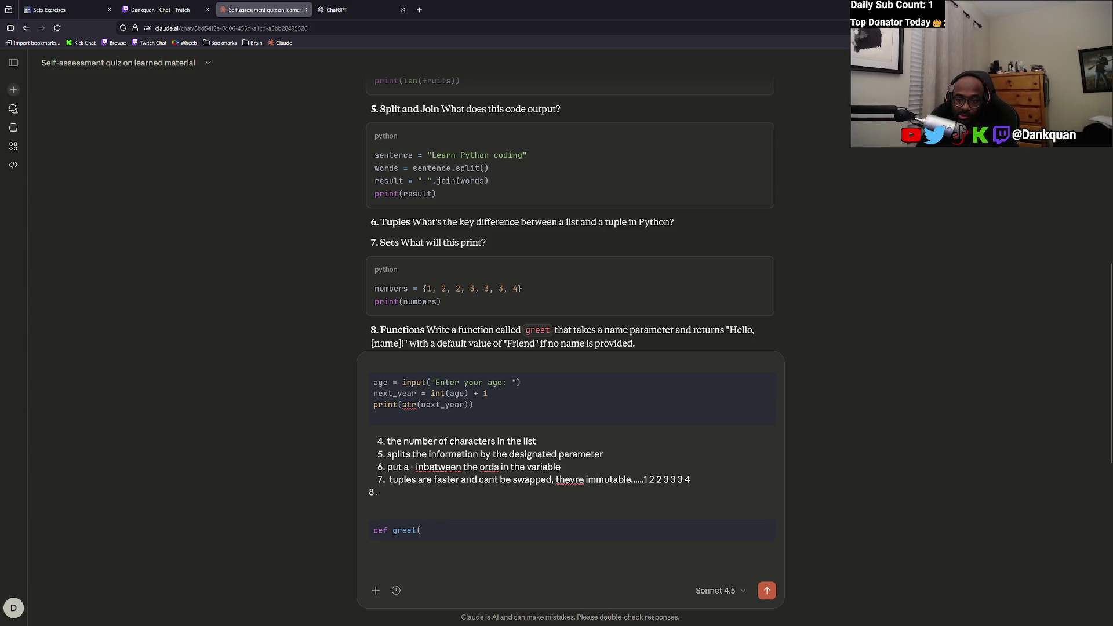
pyautogui.write("'")
pyautogui.write('He')
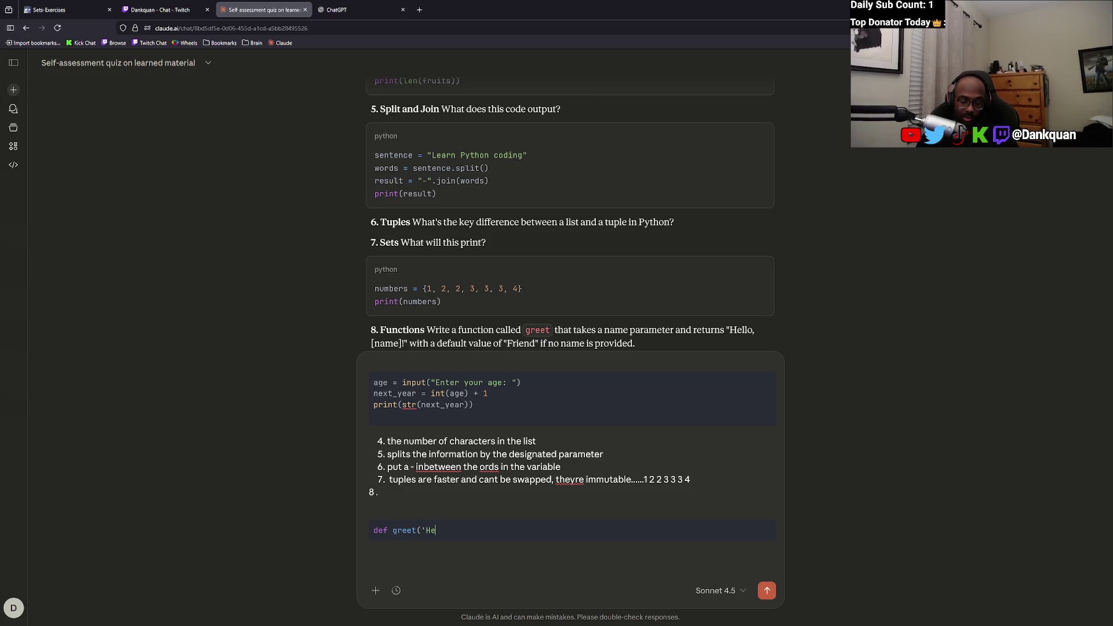
pyautogui.write('llo')
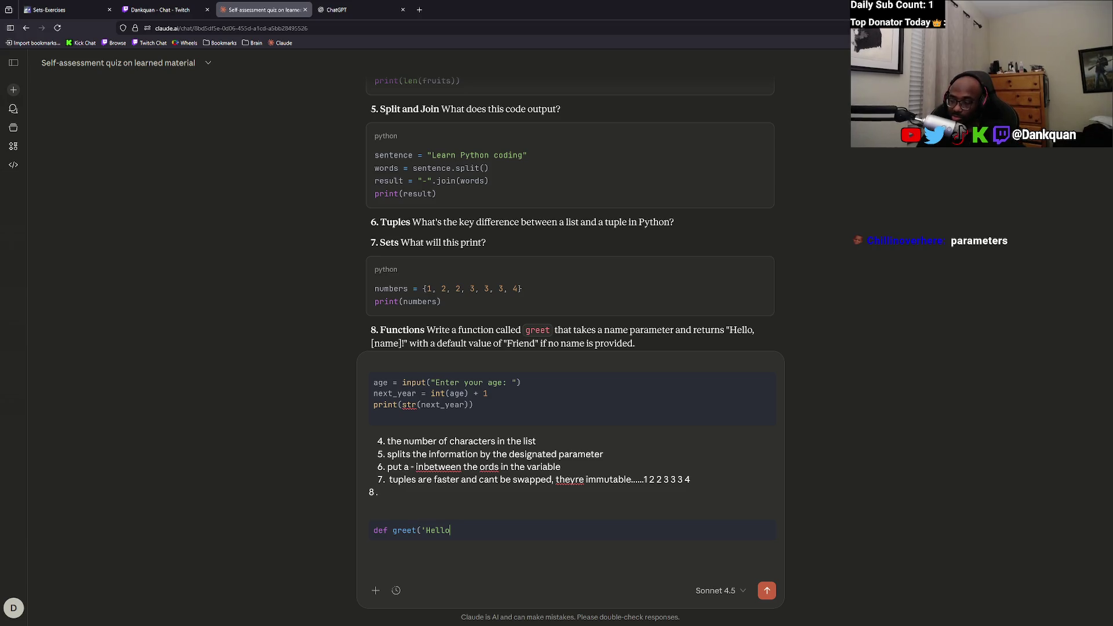
pyautogui.press('BackSpace')
pyautogui.press('BackSpace')
pyautogui.press('BackSpace')
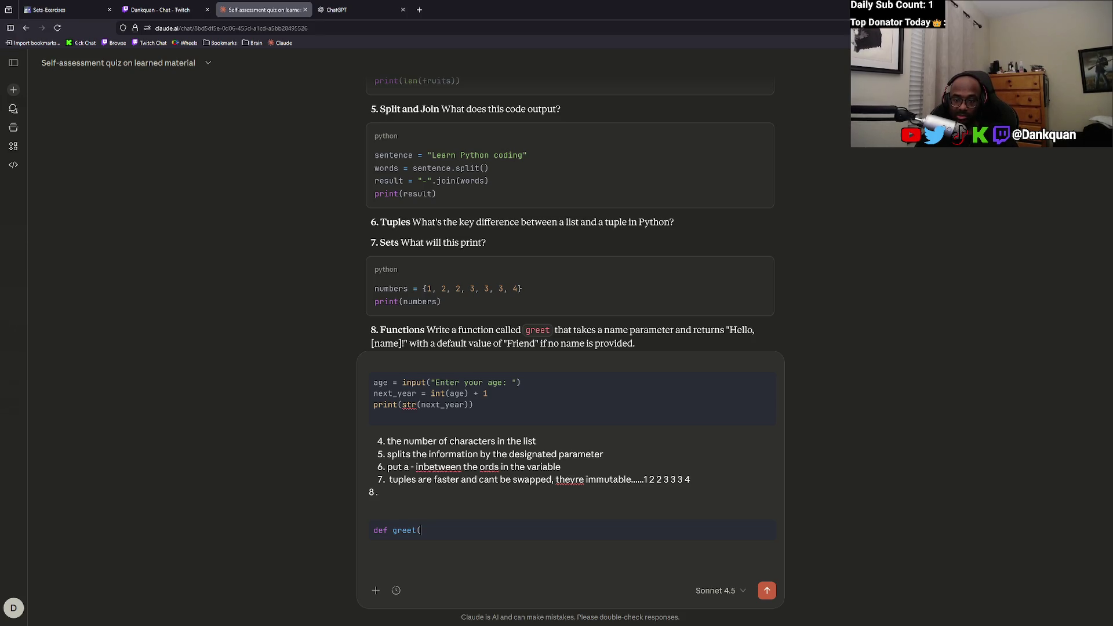
pyautogui.write('Name')
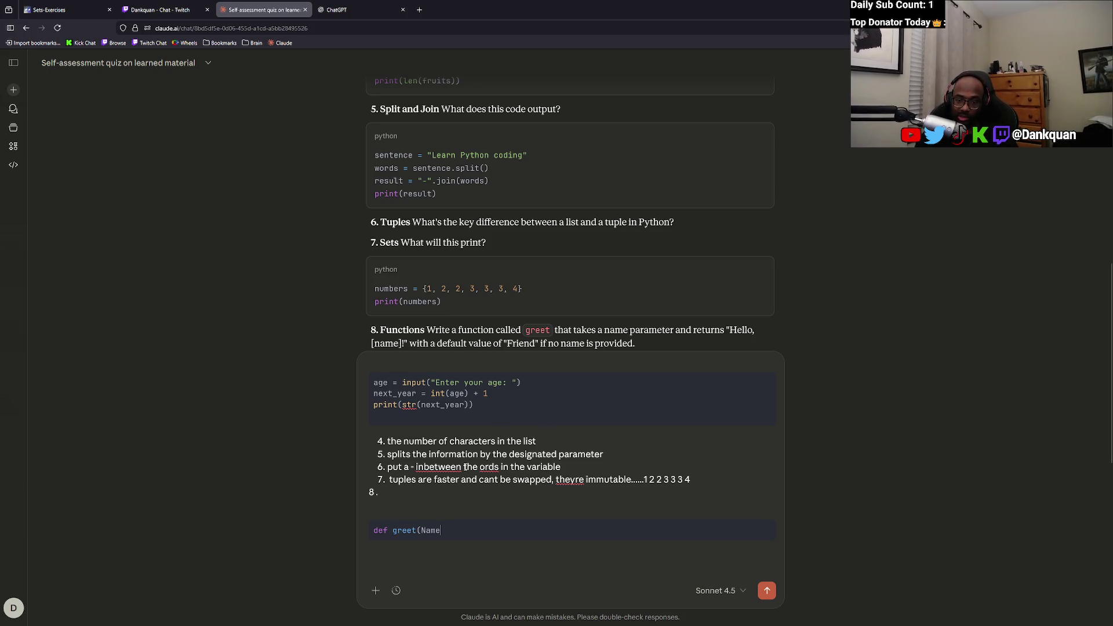
pyautogui.scroll(-2, 441, 350)
pyautogui.write('=Friend')
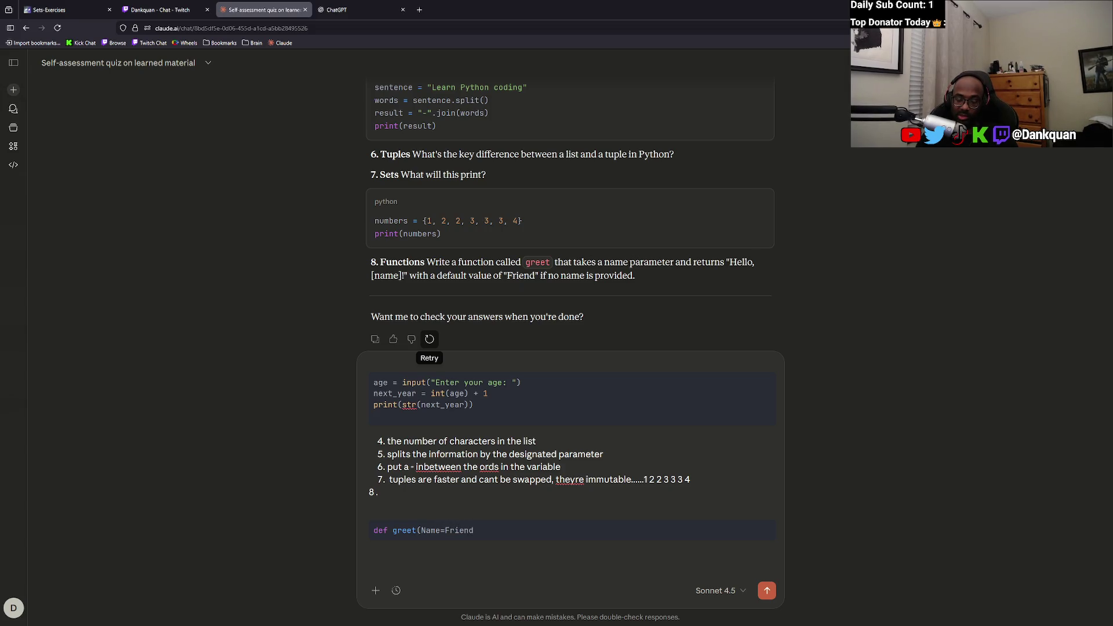
pyautogui.write('=')
pyautogui.write(')')
# Add a print greet line below and send the drafted quiz answers.
pyautogui.press('Return')
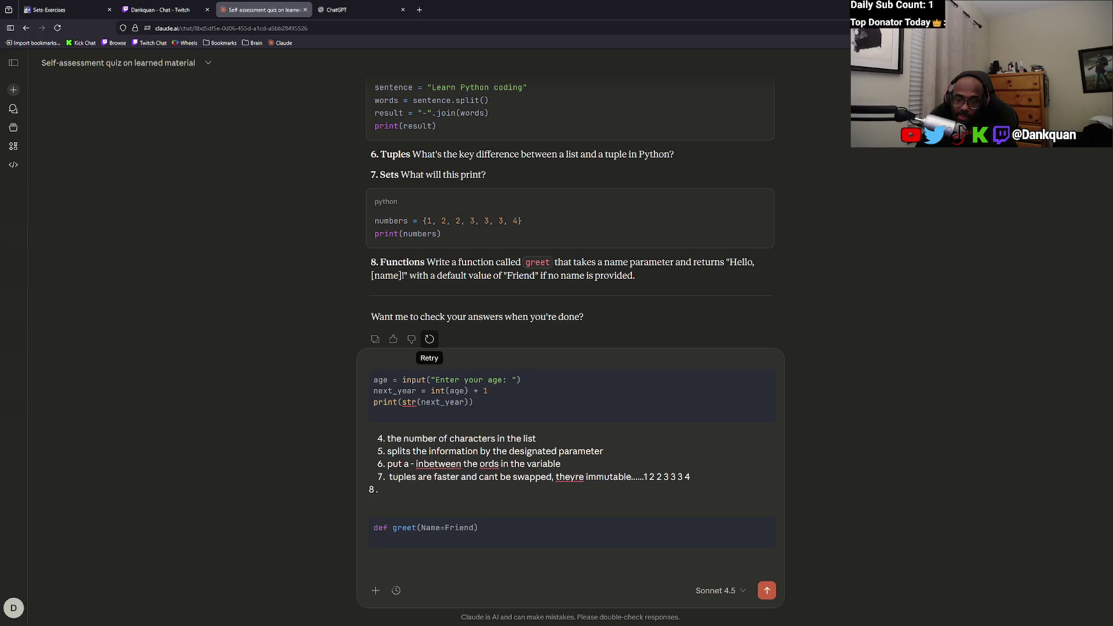
pyautogui.write('print greet')
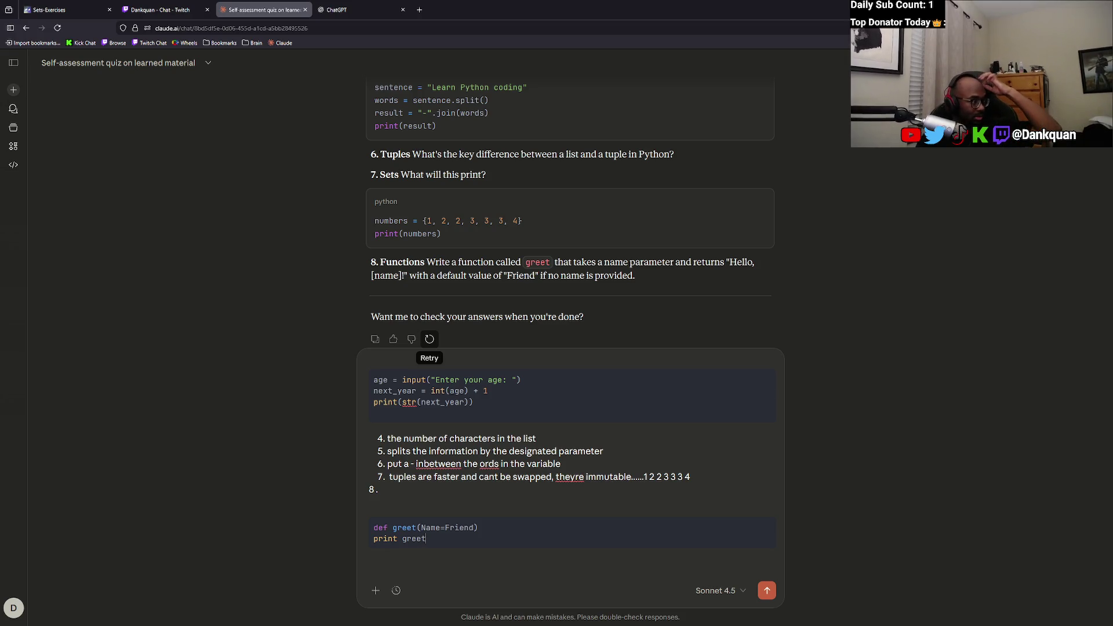
pyautogui.scroll(-3, 735, 579)
pyautogui.scroll(-5, 734, 579)
pyautogui.click(766, 590)
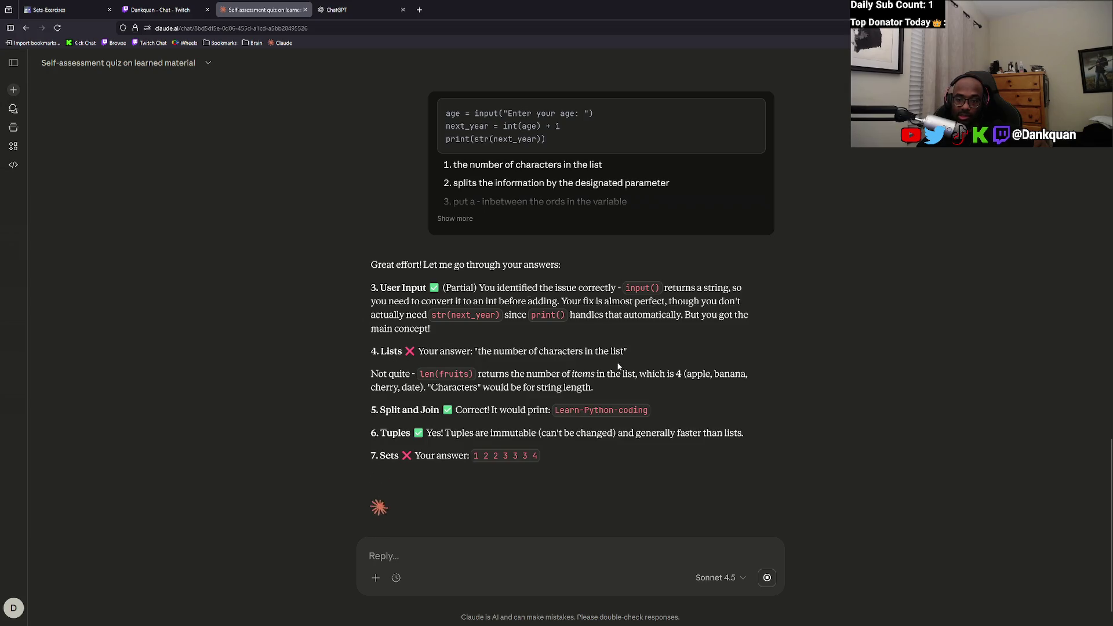
# Read Claude's Lists feedback about len(fruits) counting items versus string length.
pyautogui.moveTo(487, 351); pyautogui.dragTo(600, 355)
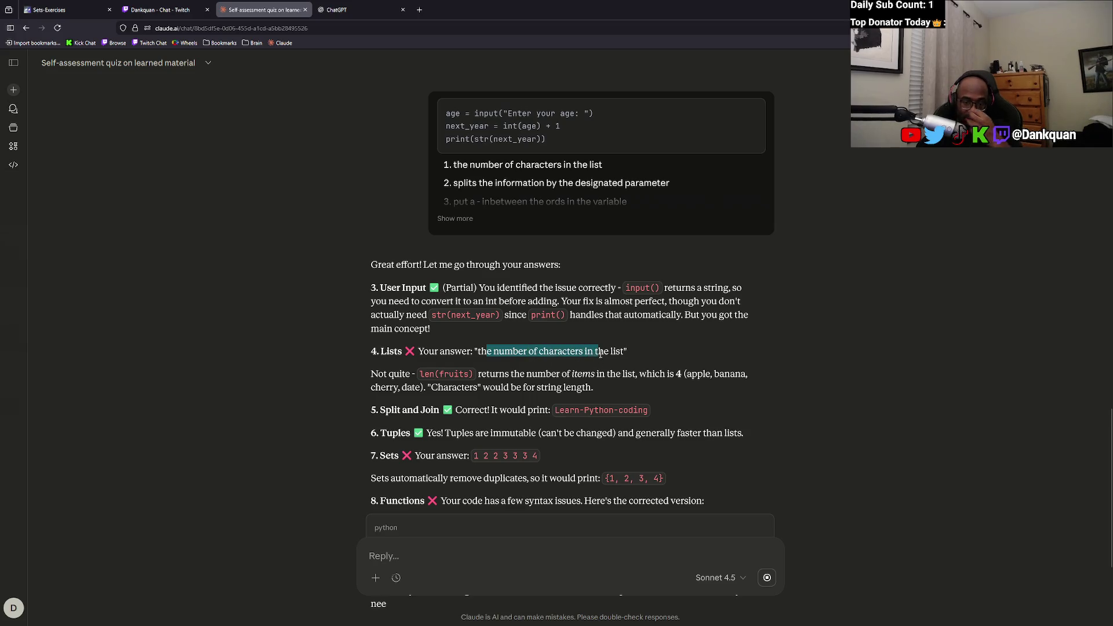
pyautogui.click(491, 377)
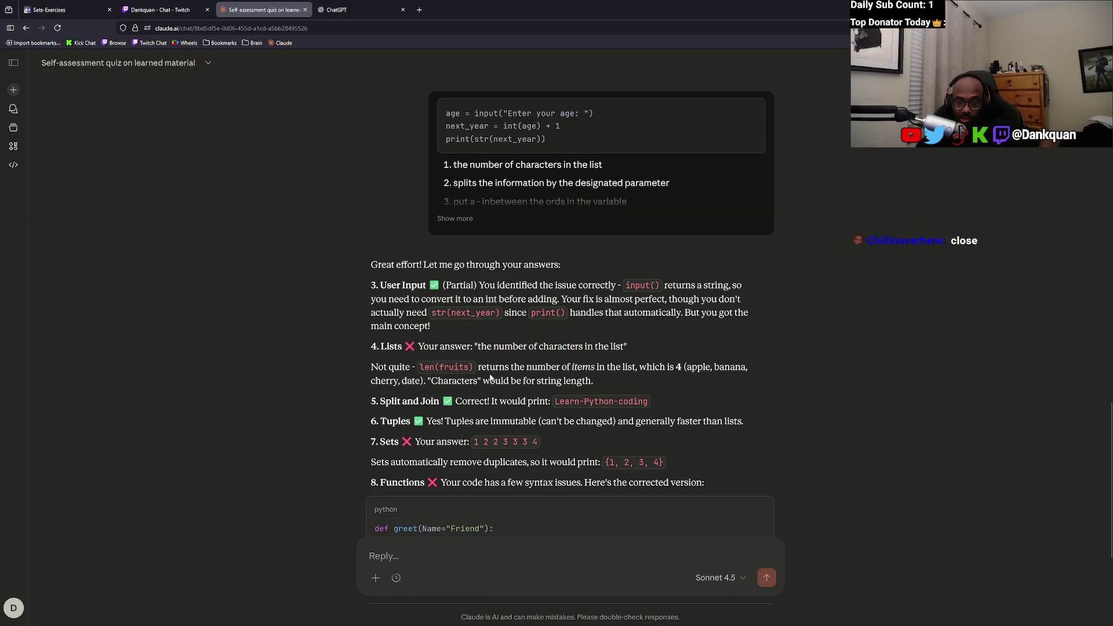
pyautogui.moveTo(500, 368)
pyautogui.mouseDown()
pyautogui.moveTo(682, 368)
pyautogui.moveTo(526, 367)
pyautogui.mouseUp()
pyautogui.click(592, 386)
pyautogui.moveTo(593, 386); pyautogui.dragTo(516, 381)
pyautogui.click(607, 372)
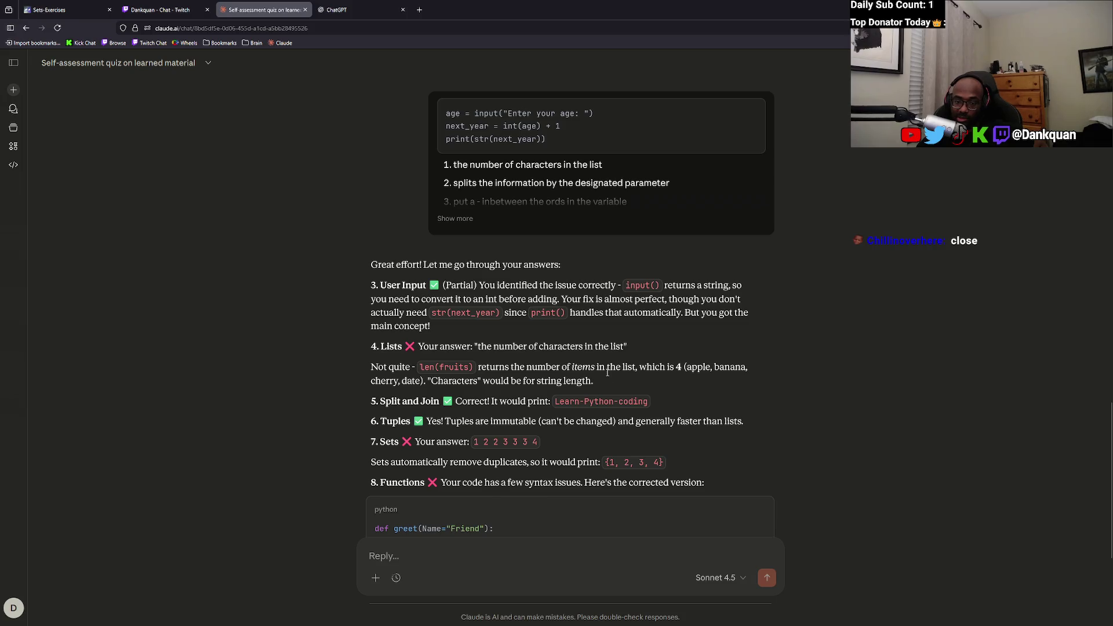
pyautogui.scroll(-3, 607, 373)
# Copy Claude's corrected greet function into Scrimba's index.py, replacing all existing code.
pyautogui.moveTo(440, 347); pyautogui.dragTo(552, 354)
pyautogui.moveTo(509, 406)
pyautogui.mouseDown()
pyautogui.moveTo(520, 405)
pyautogui.moveTo(356, 375)
pyautogui.mouseUp()
pyautogui.hotkey('ctrl', 'c')
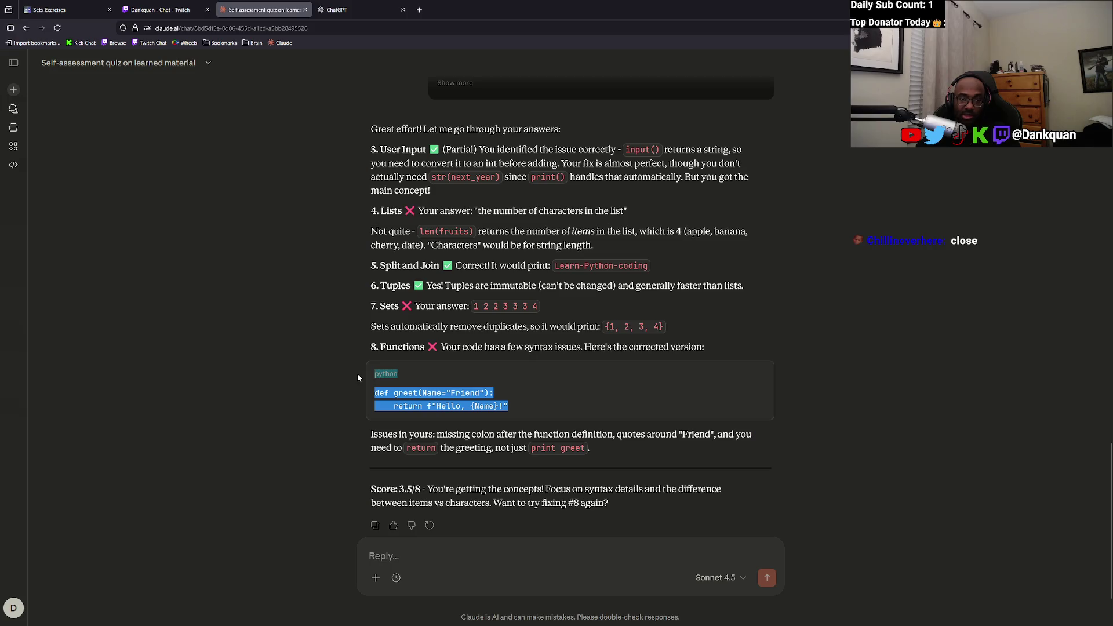
pyautogui.moveTo(513, 410); pyautogui.dragTo(372, 393)
pyautogui.click(49, 10)
pyautogui.hotkey('ctrl', 'a')
pyautogui.hotkey('ctrl', 'v')
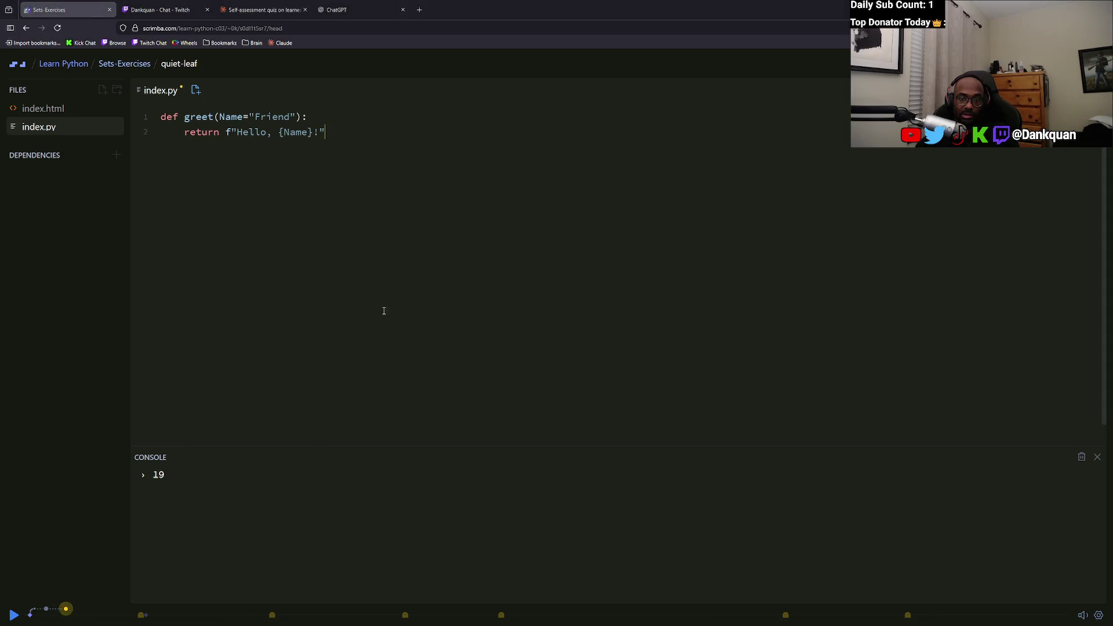
# Cycle through the Twitch and Scrimba tabs, ending on the Claude quiz conversation.
pyautogui.hotkey('alt', 'Tab')
pyautogui.click(164, 7)
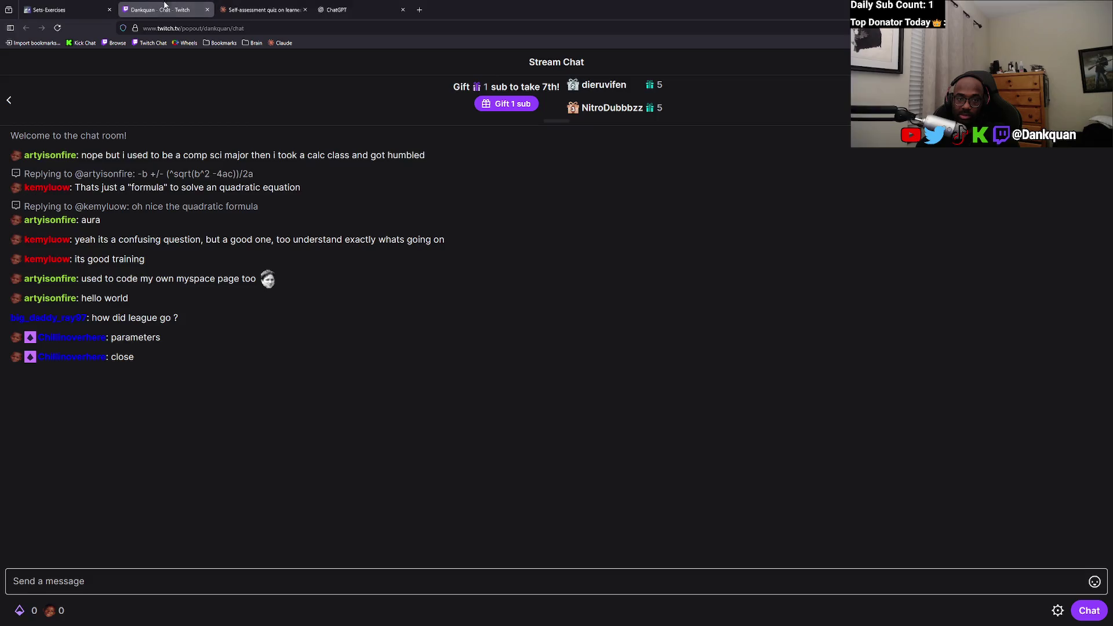
pyautogui.hotkey('ctrl', 'shift', 'Tab')
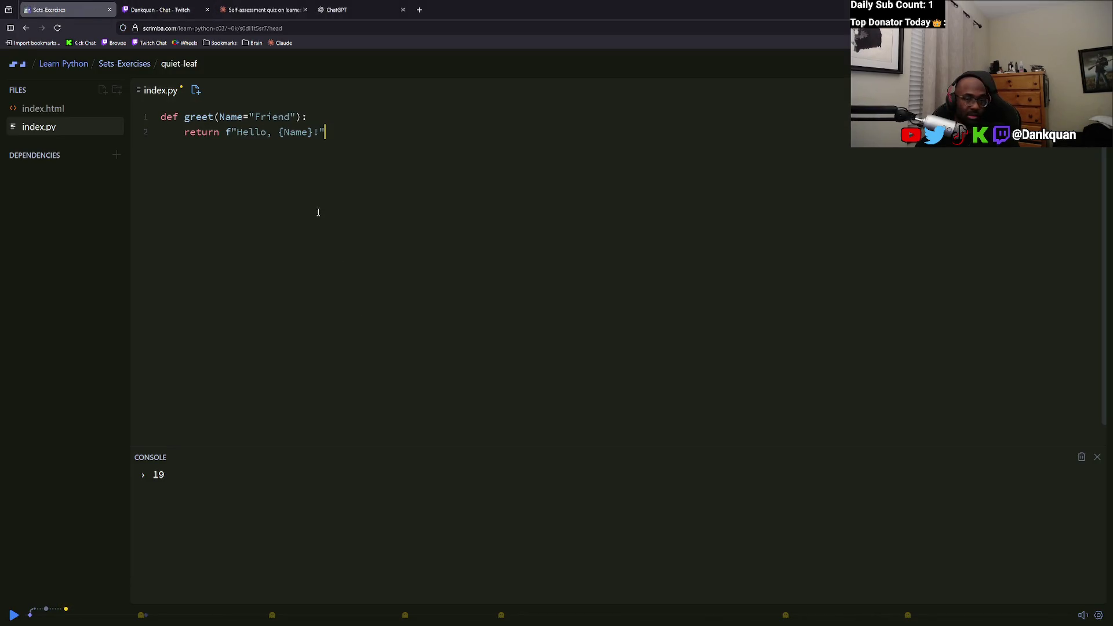
pyautogui.hotkey('ctrl', 'Tab')
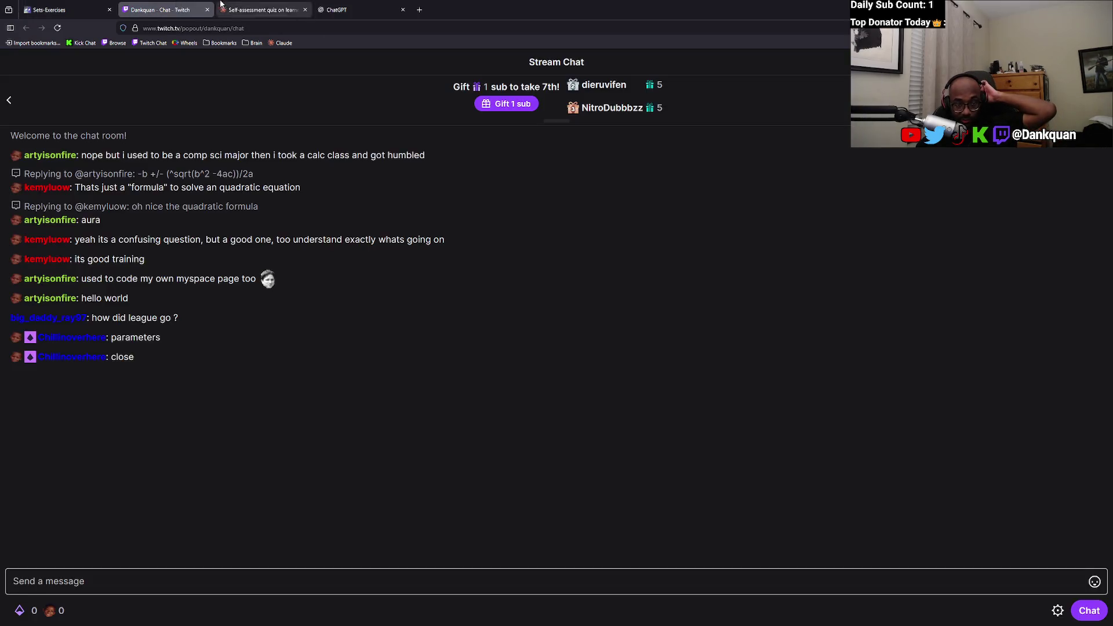
pyautogui.click(221, 4)
# Expand the sent answers and grab the original def greet(Name=Friend) code lines.
pyautogui.scroll(4, 407, 319)
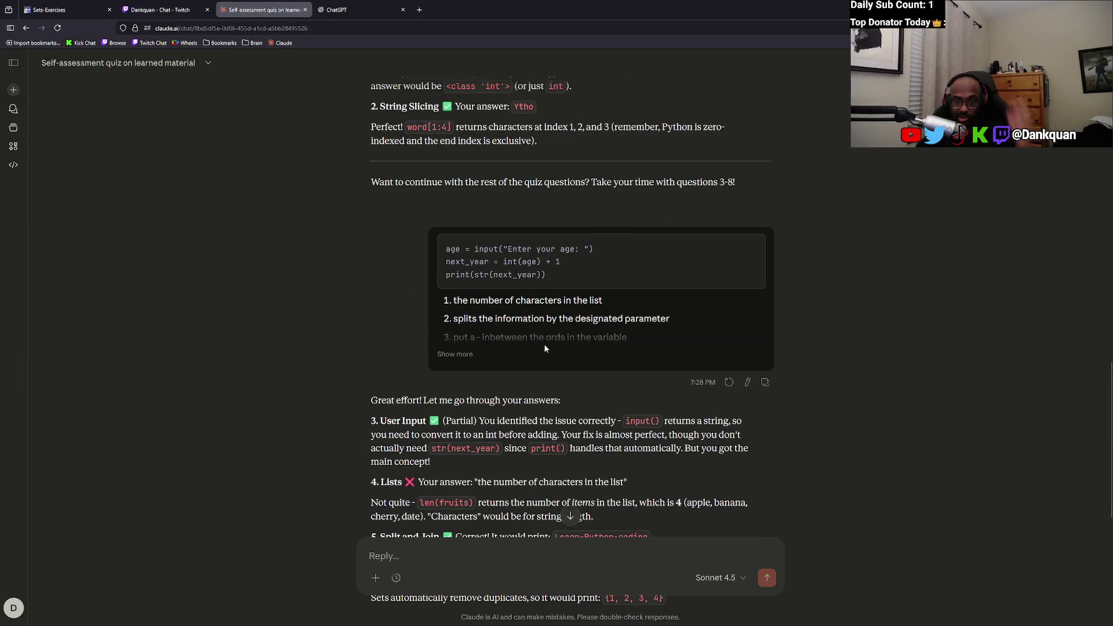
pyautogui.click(456, 357)
pyautogui.moveTo(467, 392); pyautogui.dragTo(467, 382)
pyautogui.click(50, 10)
pyautogui.click(480, 228)
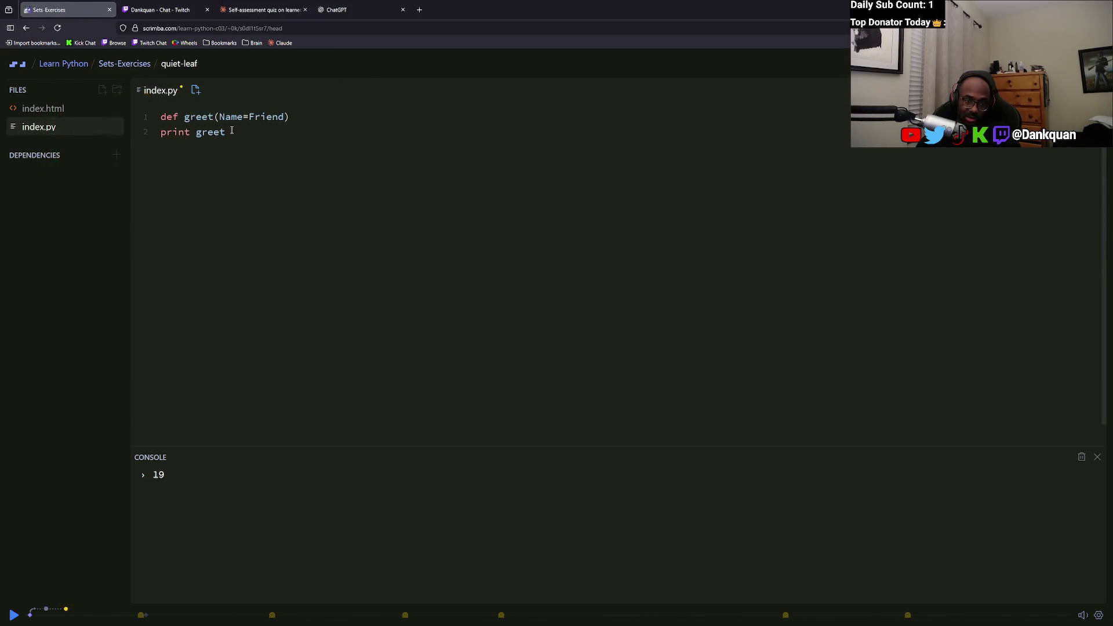
# Change line 2 to print(greet) and run index.py, getting a SyntaxError on line 1.
pyautogui.press('Left')
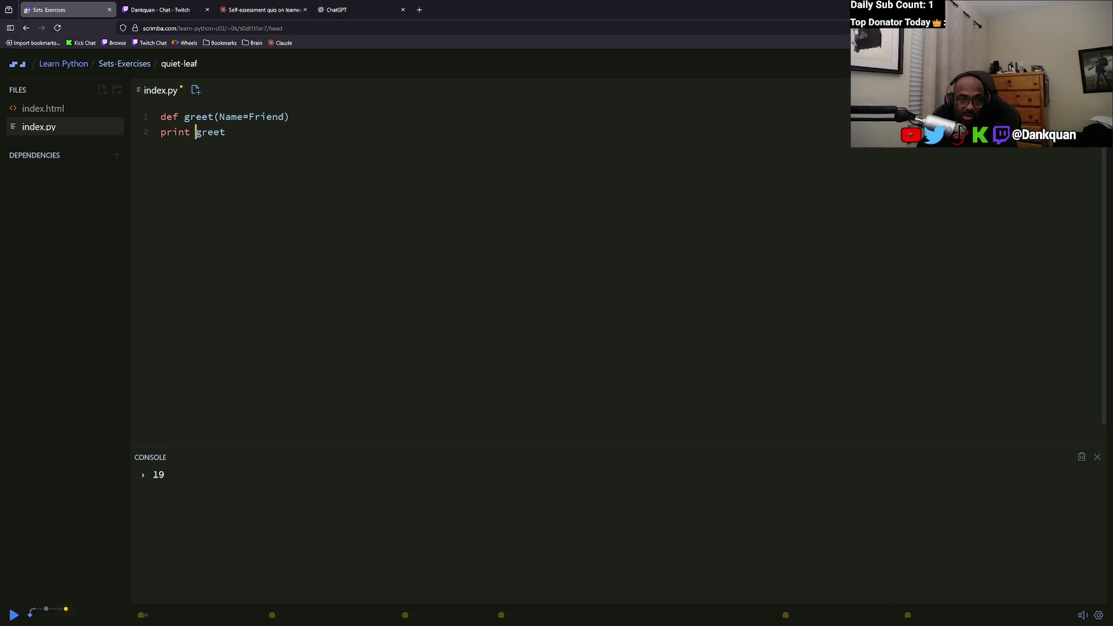
pyautogui.press('BackSpace')
pyautogui.write("('")
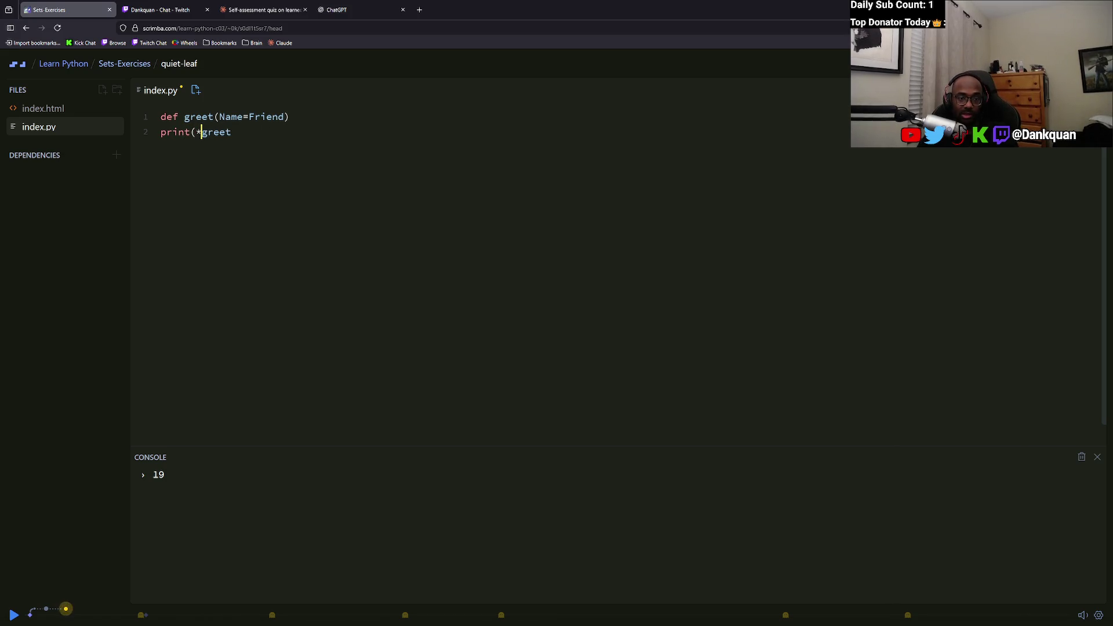
pyautogui.press('BackSpace')
pyautogui.click(232, 132)
pyautogui.write(')')
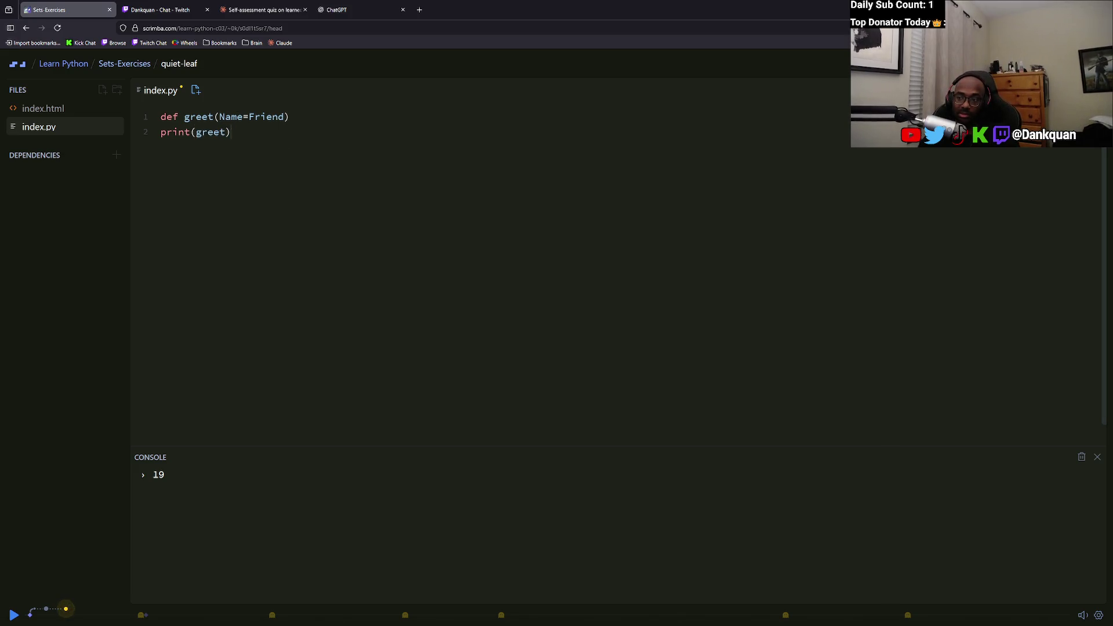
pyautogui.hotkey('ctrl', 's')
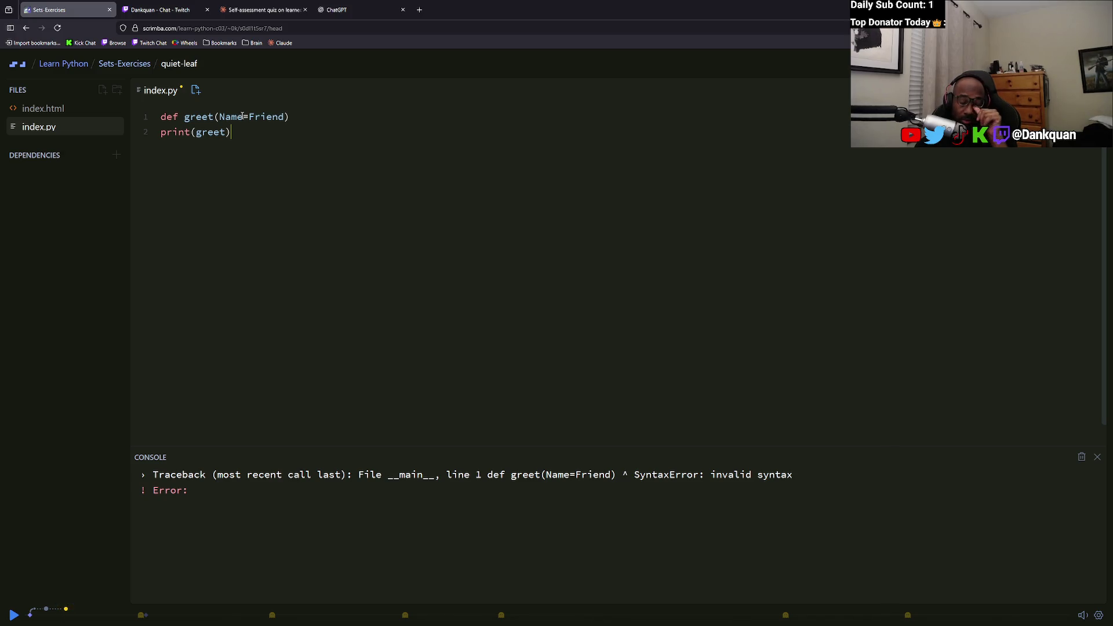
pyautogui.click(244, 5)
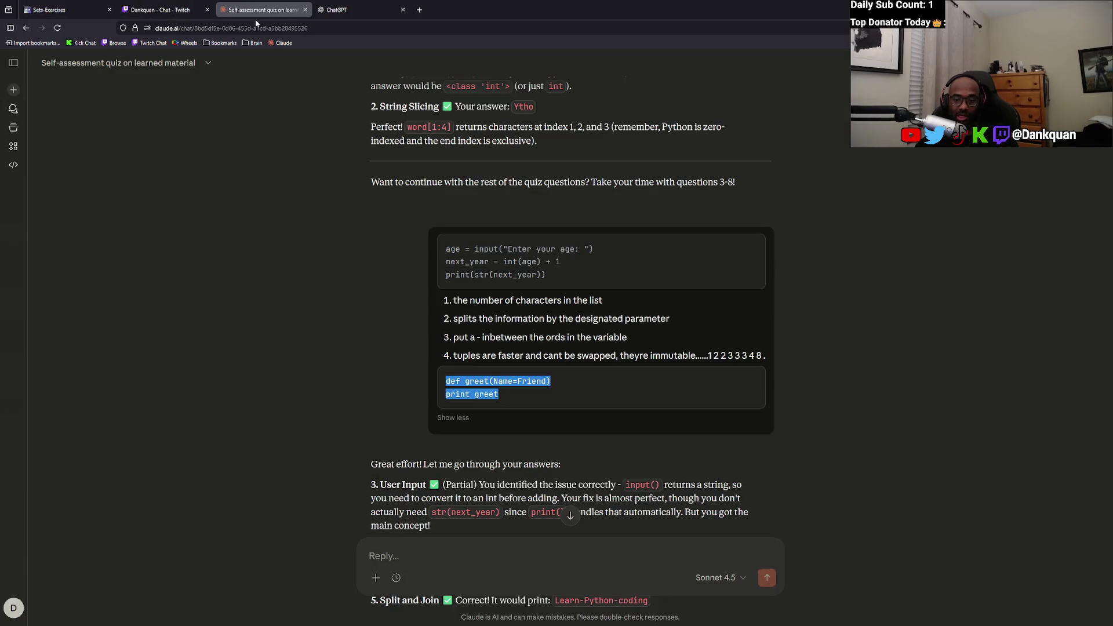
# Rewrite line 2 as print(f'Hello'+ greet) in Scrimba's index.py.
pyautogui.scroll(8, 330, 252)
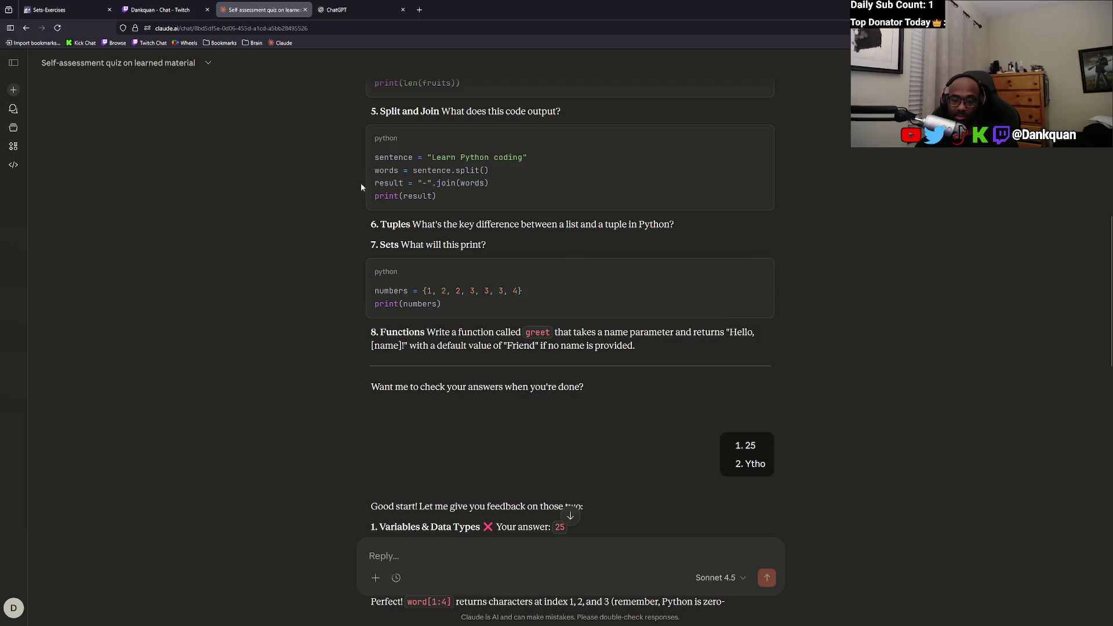
pyautogui.click(52, 9)
pyautogui.click(198, 132)
pyautogui.write("'Hello'")
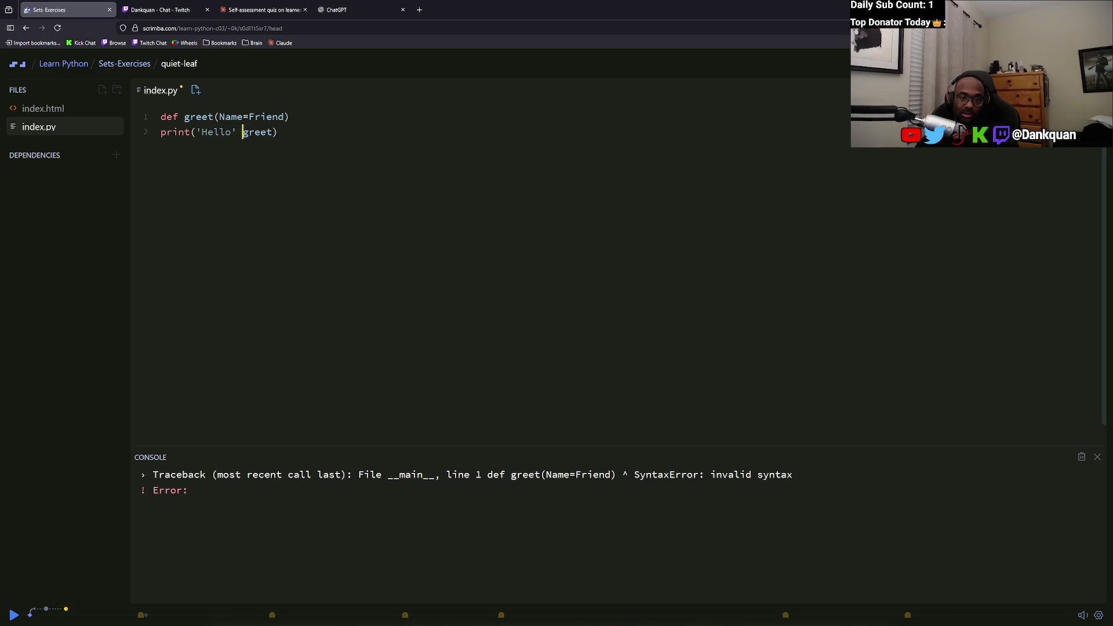
pyautogui.write('+')
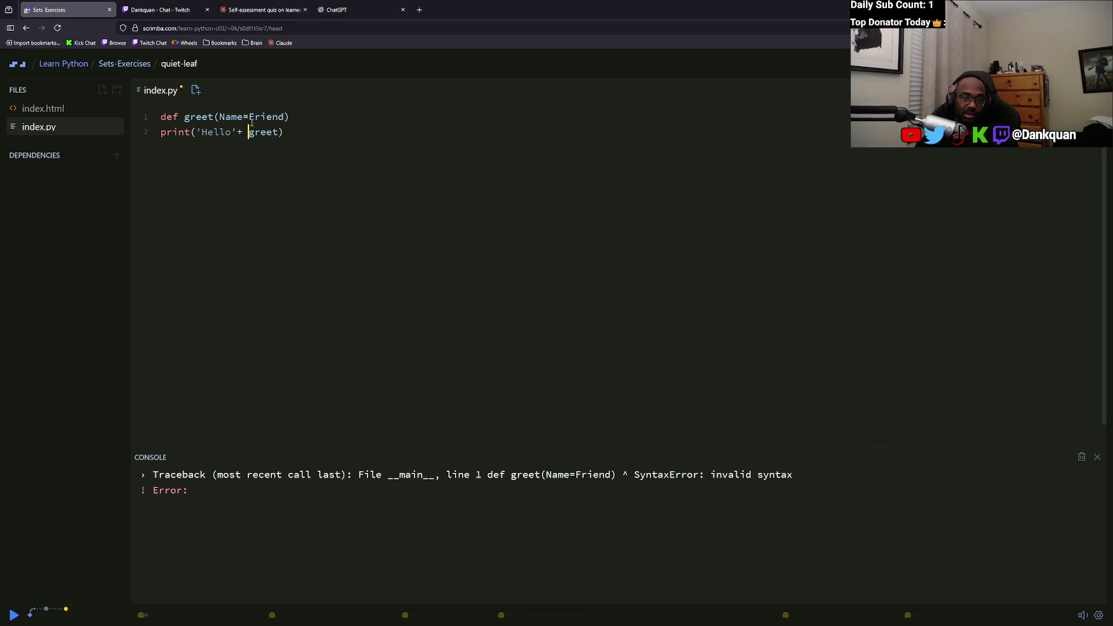
pyautogui.click(196, 133)
pyautogui.write('f')
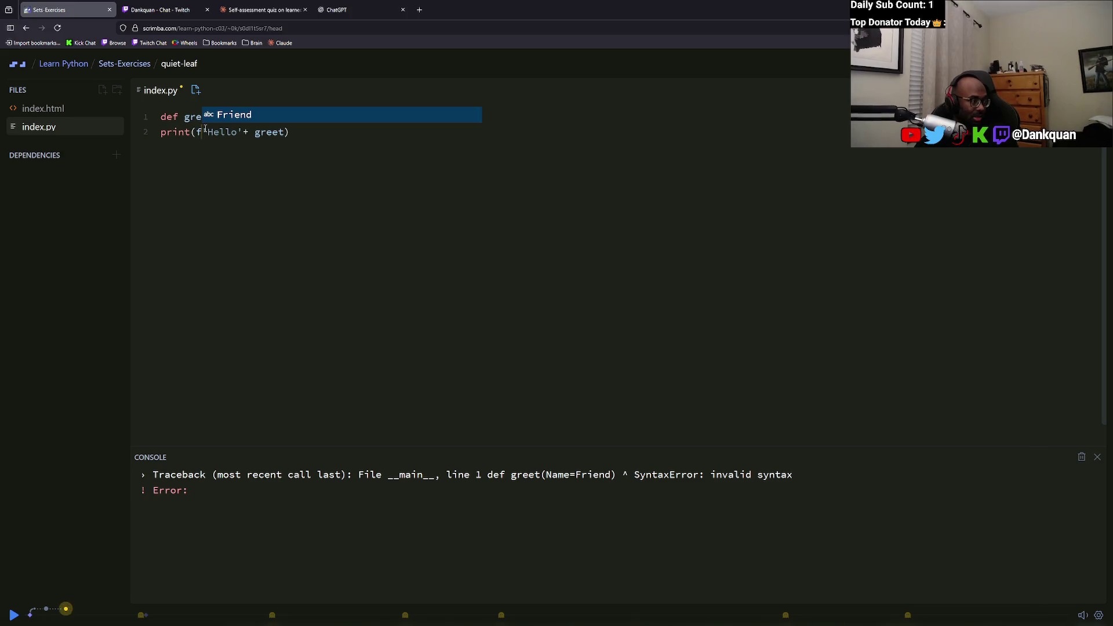
pyautogui.click(307, 144)
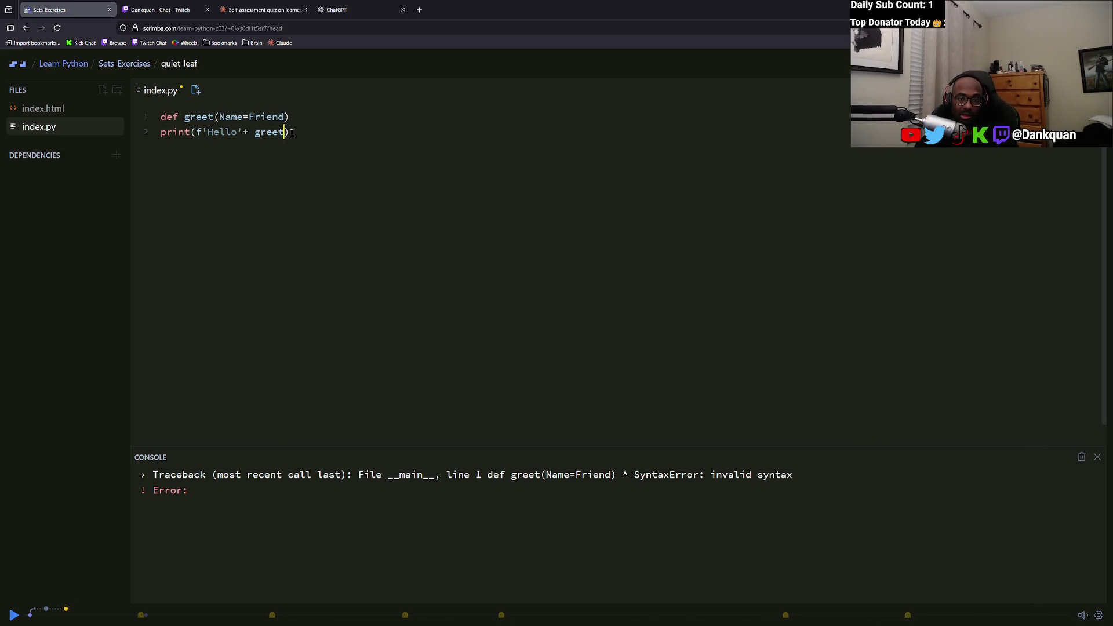
# After checking the Claude chat, change line 2 to print(f'Hello,greet).
pyautogui.click(262, 10)
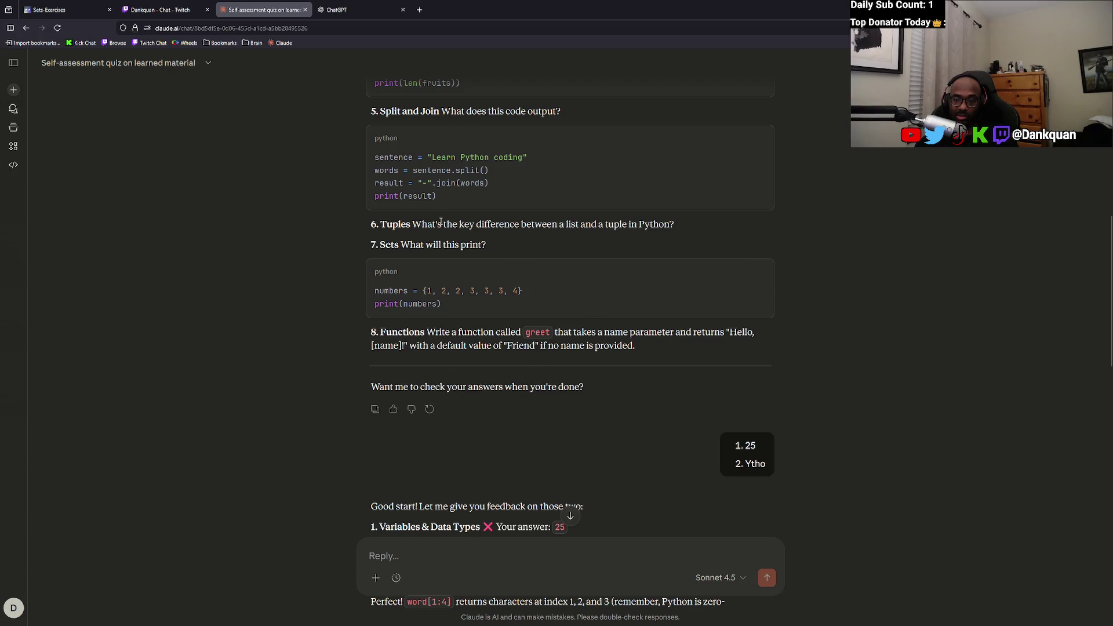
pyautogui.click(49, 9)
pyautogui.click(270, 4)
pyautogui.click(49, 10)
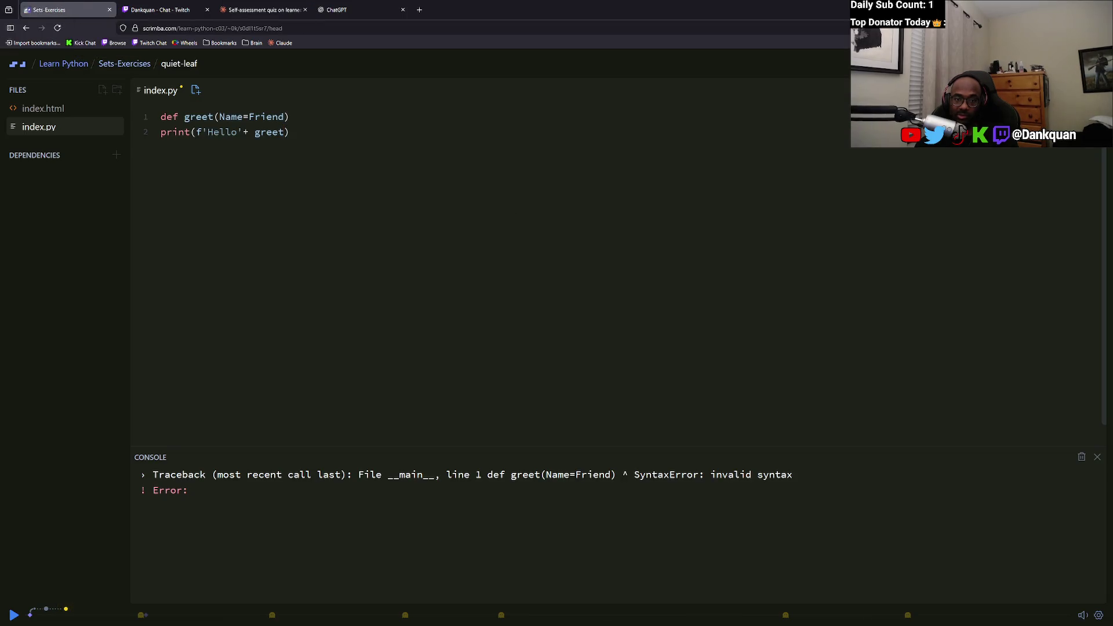
pyautogui.click(256, 133)
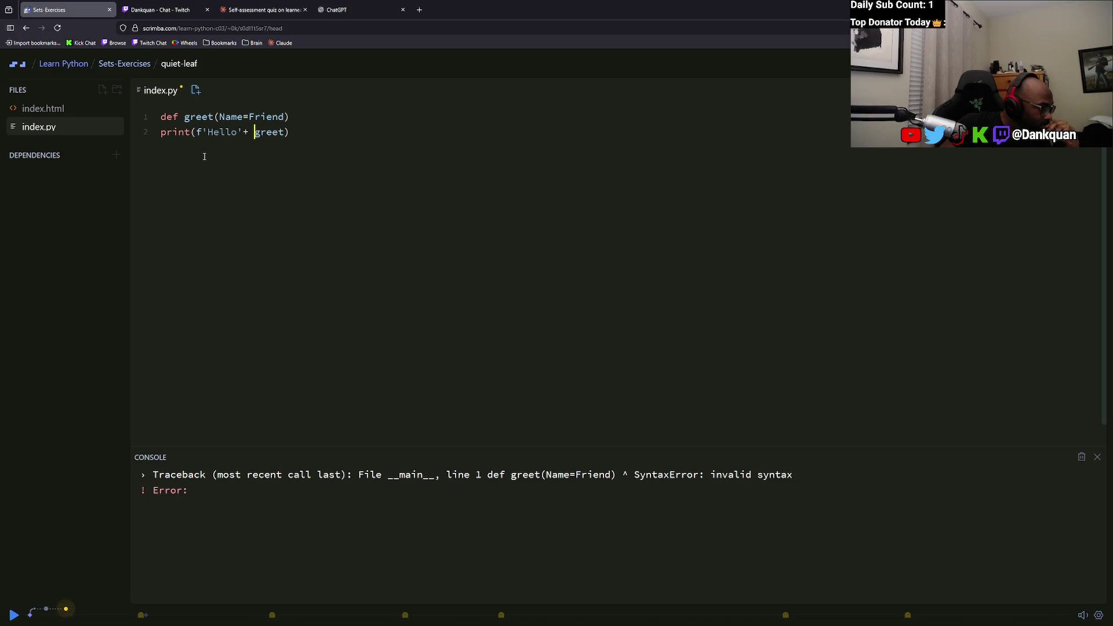
pyautogui.press('BackSpace')
pyautogui.press('BackSpace')
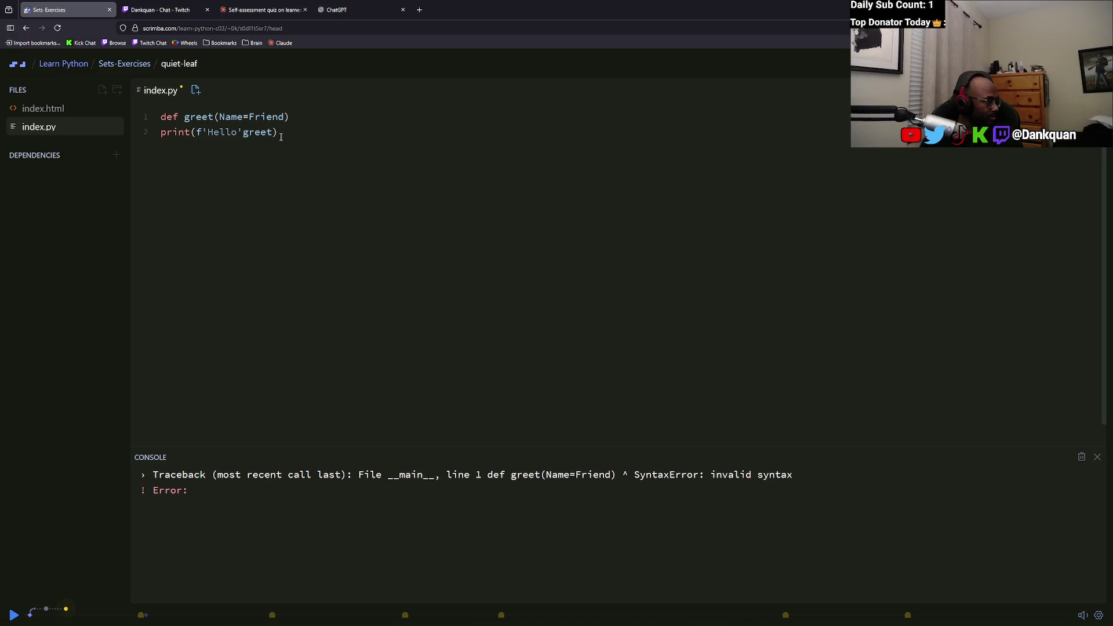
pyautogui.press('BackSpace')
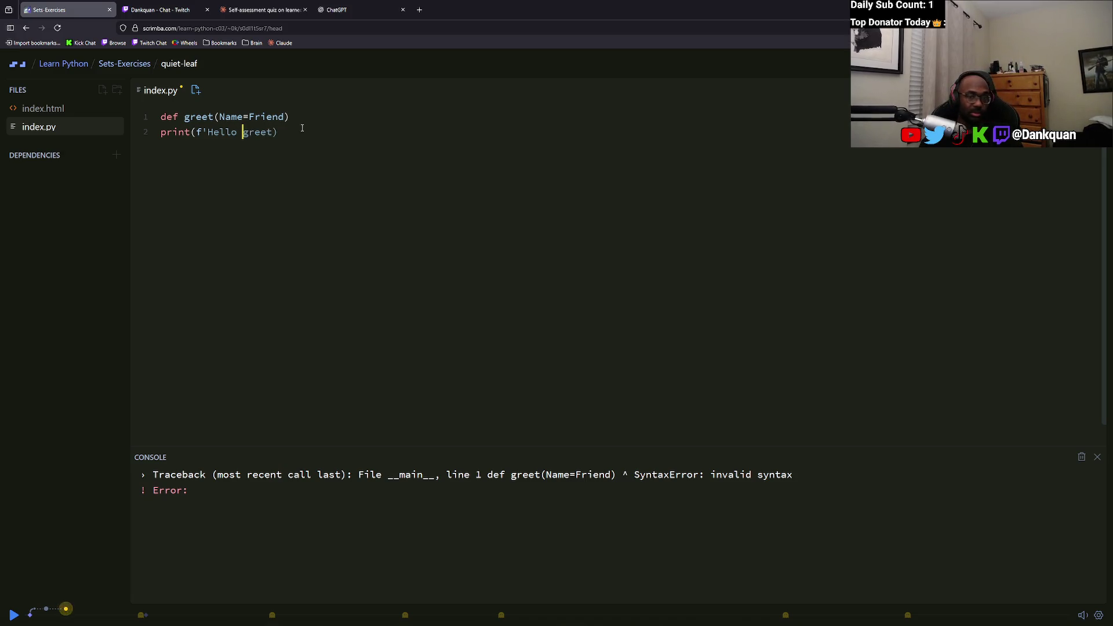
pyautogui.press('BackSpace')
pyautogui.write(',')
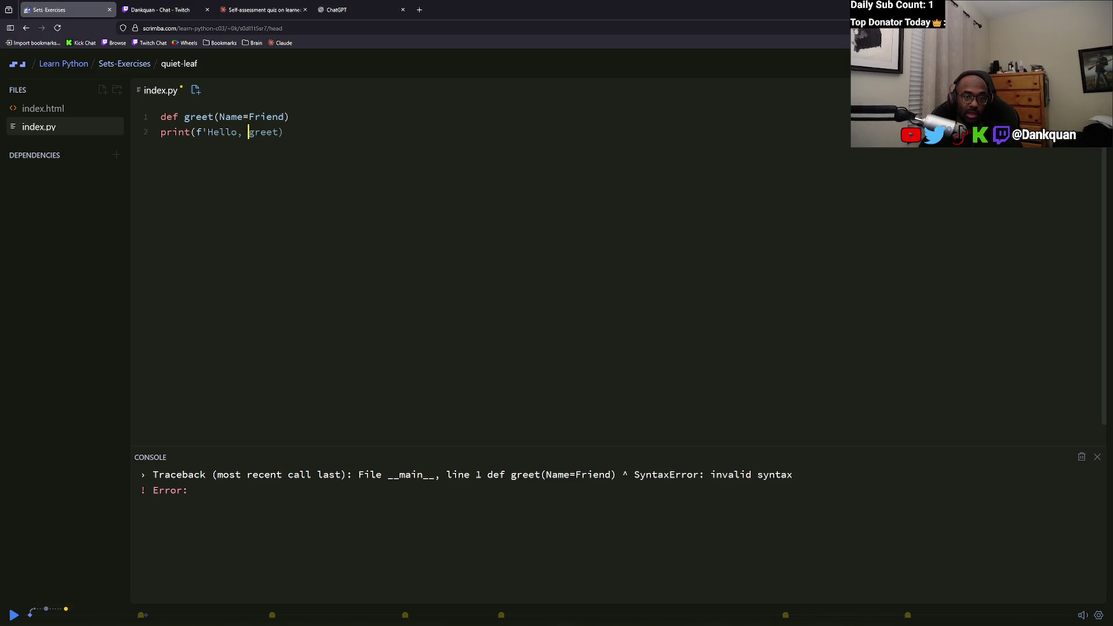
# Select and delete the f-string argument on line 2.
pyautogui.click(203, 128)
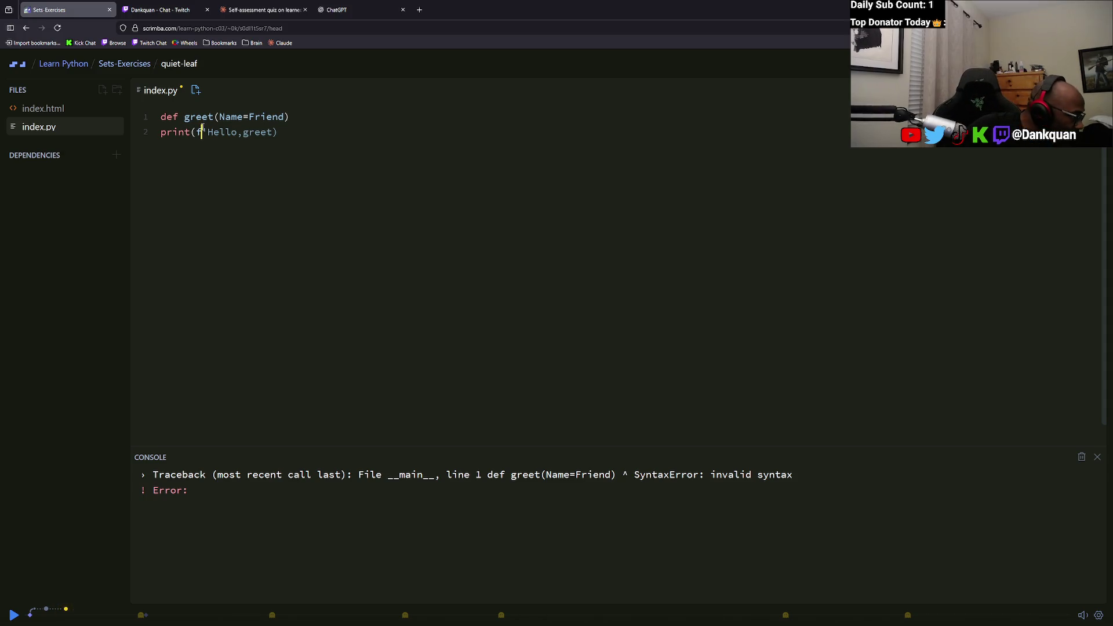
pyautogui.click(279, 142)
pyautogui.moveTo(271, 135); pyautogui.dragTo(193, 134)
pyautogui.press('BackSpace')
# Restore the f-string line, comment it out with #, and begin a new print('Hello' line.
pyautogui.hotkey('ctrl', 'z')
pyautogui.click(170, 135)
pyautogui.write('#')
pyautogui.press('Return')
pyautogui.write('print')
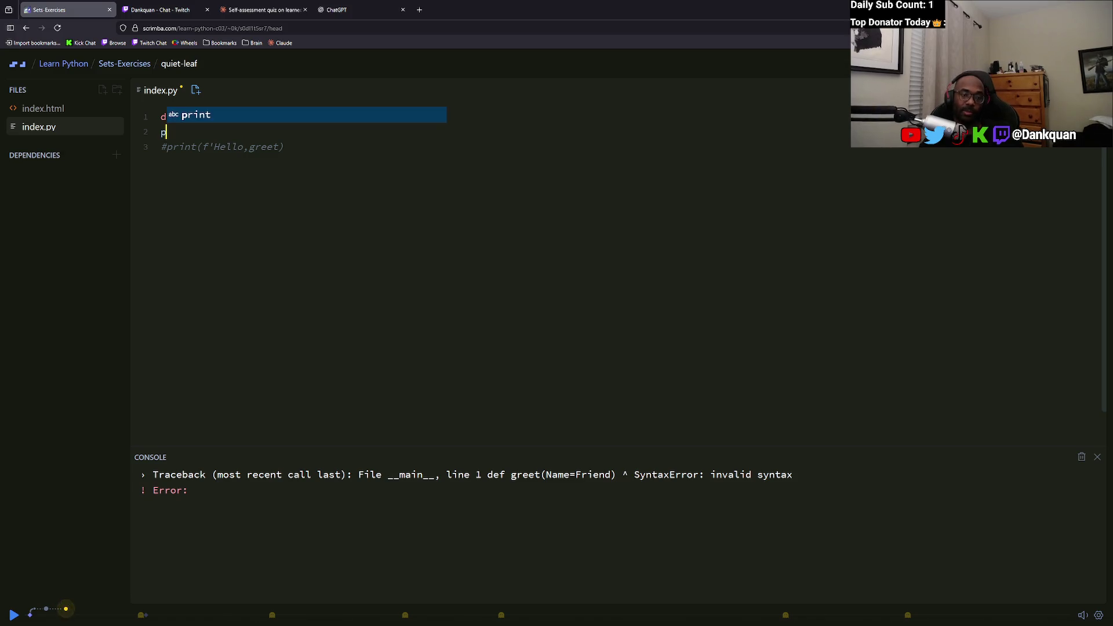
pyautogui.press('Escape')
pyautogui.write("('Hello")
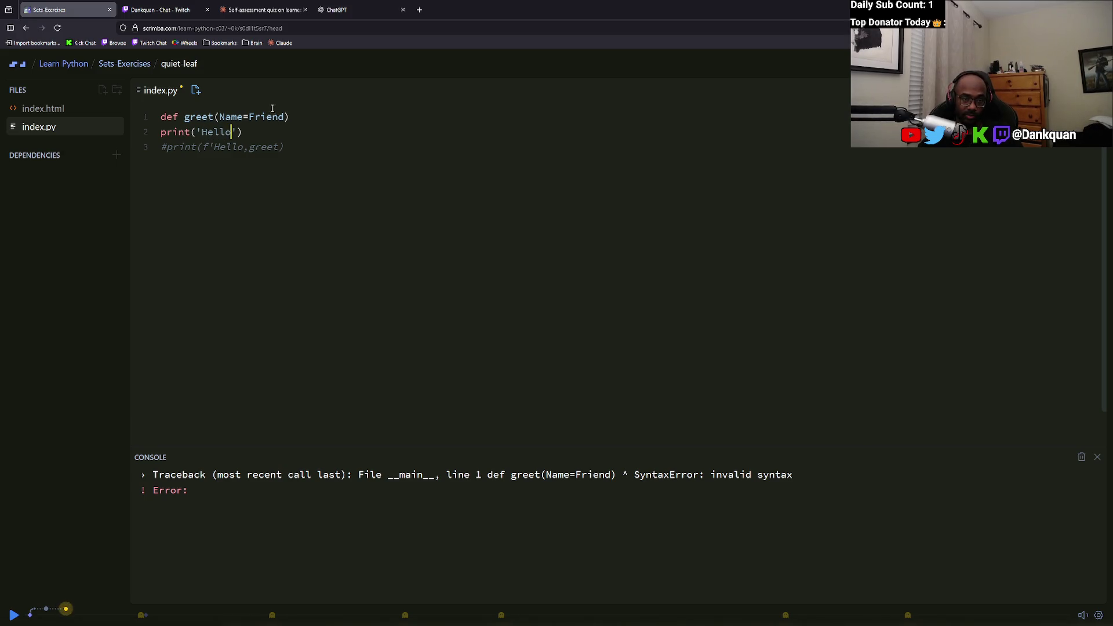
# Experiment with concatenating Name onto 'Hello' in the print line.
pyautogui.click(238, 132)
pyautogui.write('+ ')
pyautogui.write('greet')
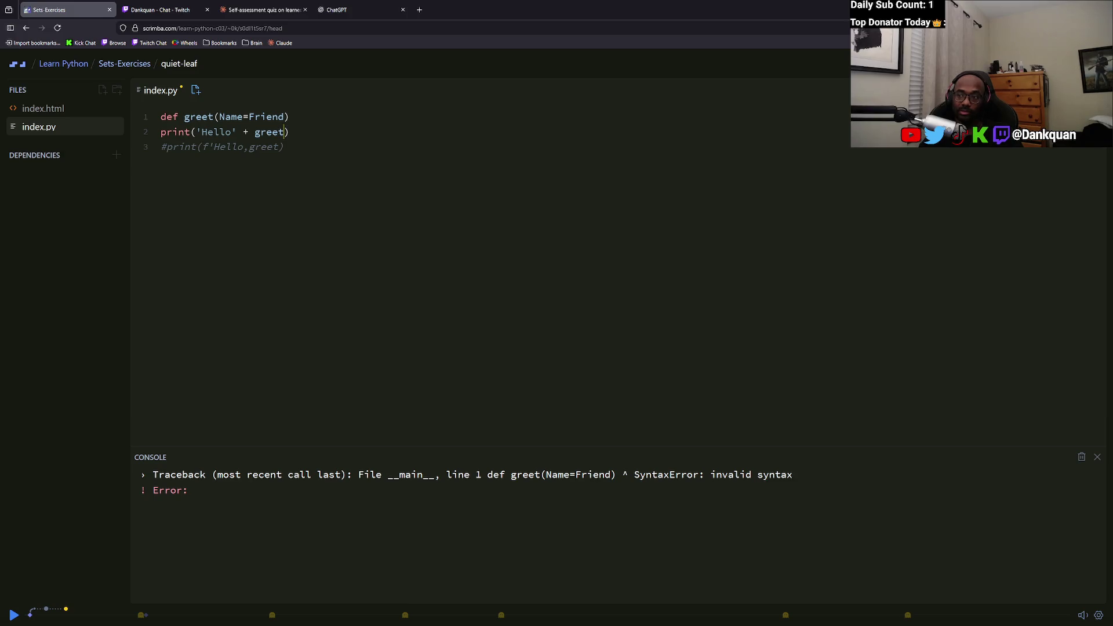
pyautogui.click(254, 132)
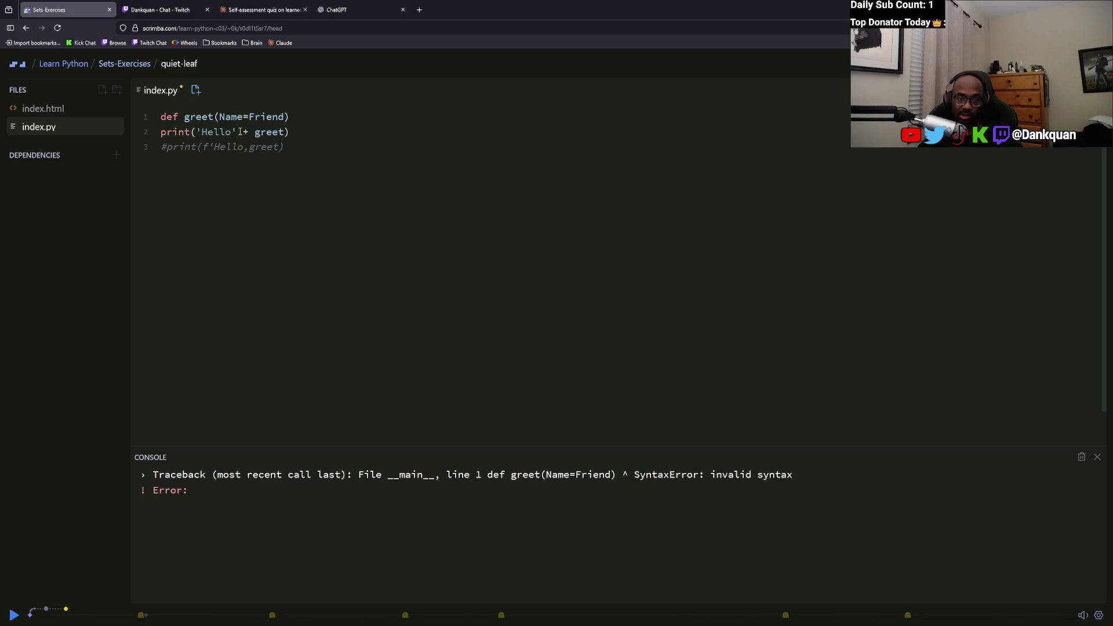
pyautogui.write(')')
pyautogui.click(243, 132)
pyautogui.press('BackSpace')
pyautogui.write("'")
pyautogui.press('Left')
pyautogui.press('Left')
pyautogui.press('Left')
pyautogui.write("'")
pyautogui.press('BackSpace')
pyautogui.press('BackSpace')
pyautogui.press('BackSpace')
pyautogui.press('BackSpace')
pyautogui.press('BackSpace')
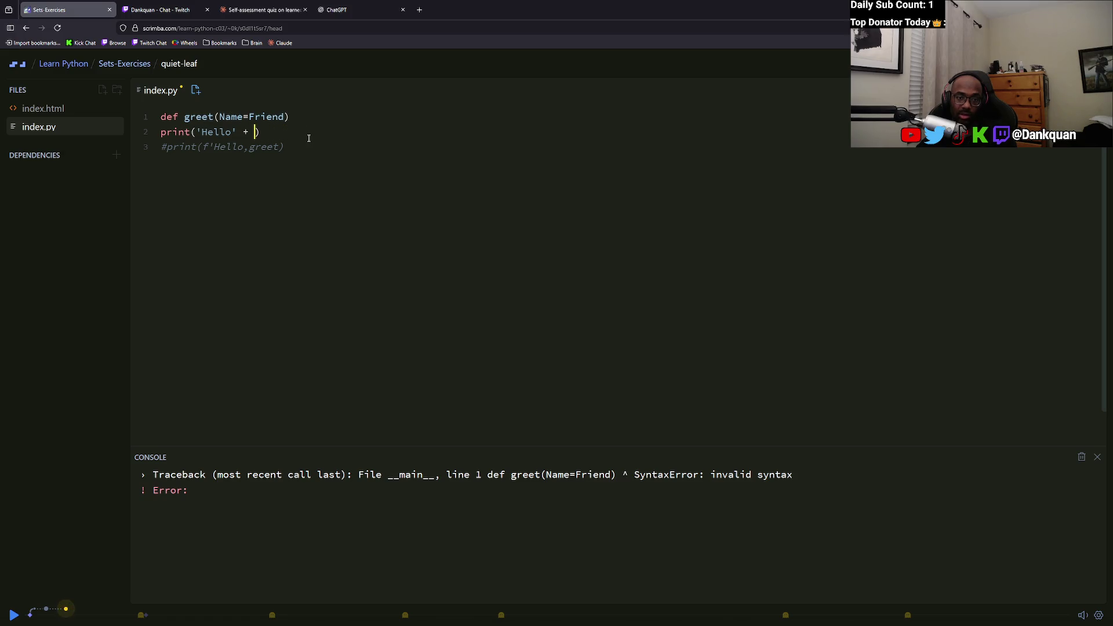
pyautogui.write('name')
pyautogui.press('Tab')
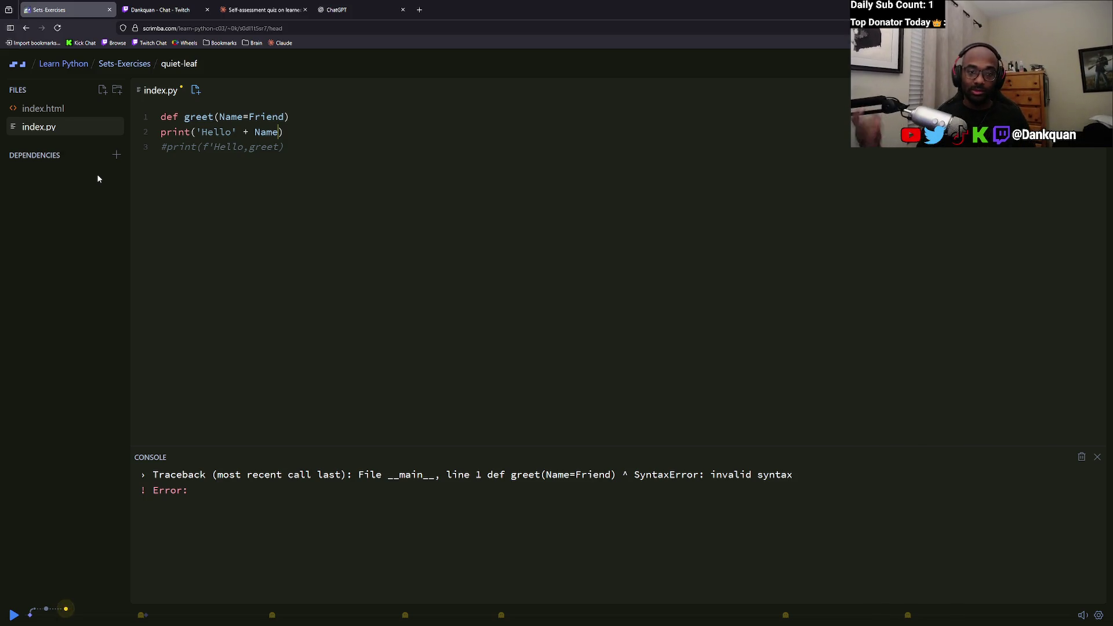
# Comment out the def line and trim line 2 back to print('Hello').
pyautogui.click(163, 117)
pyautogui.write('#')
pyautogui.moveTo(238, 132); pyautogui.dragTo(321, 135)
pyautogui.press('BackSpace')
pyautogui.write(')')
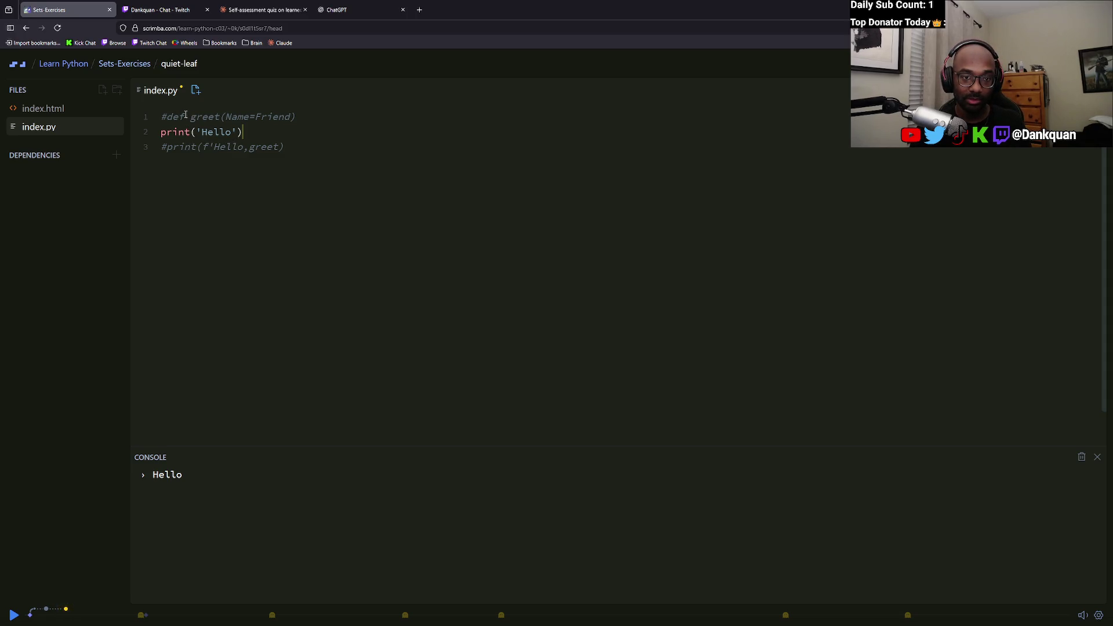
# Remove the # so def greet(Name=Friend) is active again above print('Hello').
pyautogui.press('BackSpace')
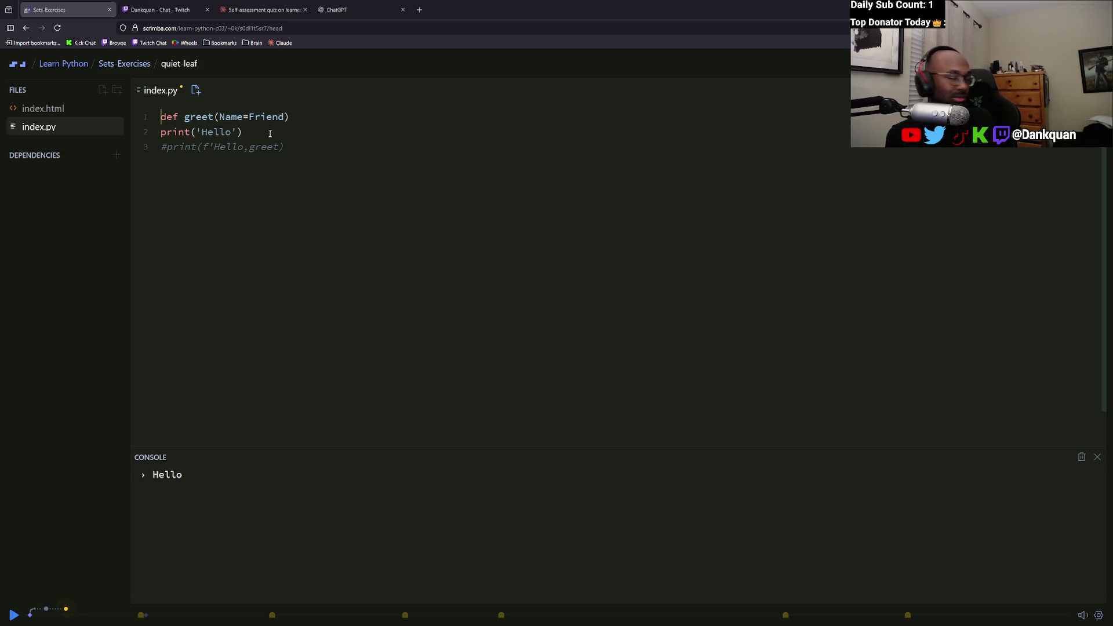
pyautogui.click(162, 133)
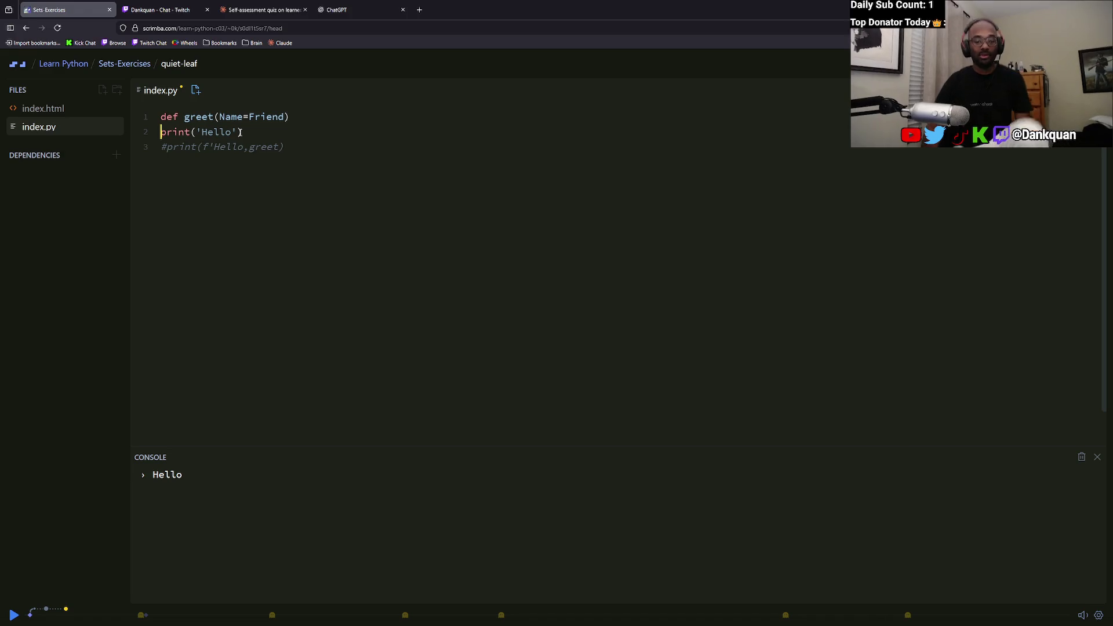
# Glance at the Claude chat, then rerun index.py to check for errors.
pyautogui.click(308, 5)
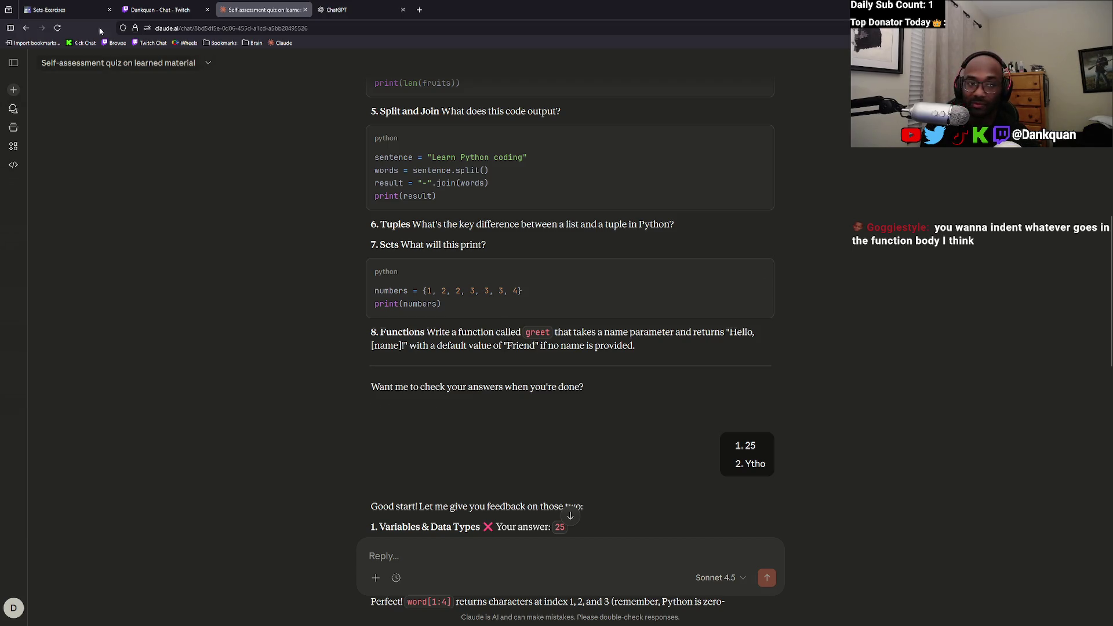
pyautogui.click(58, 10)
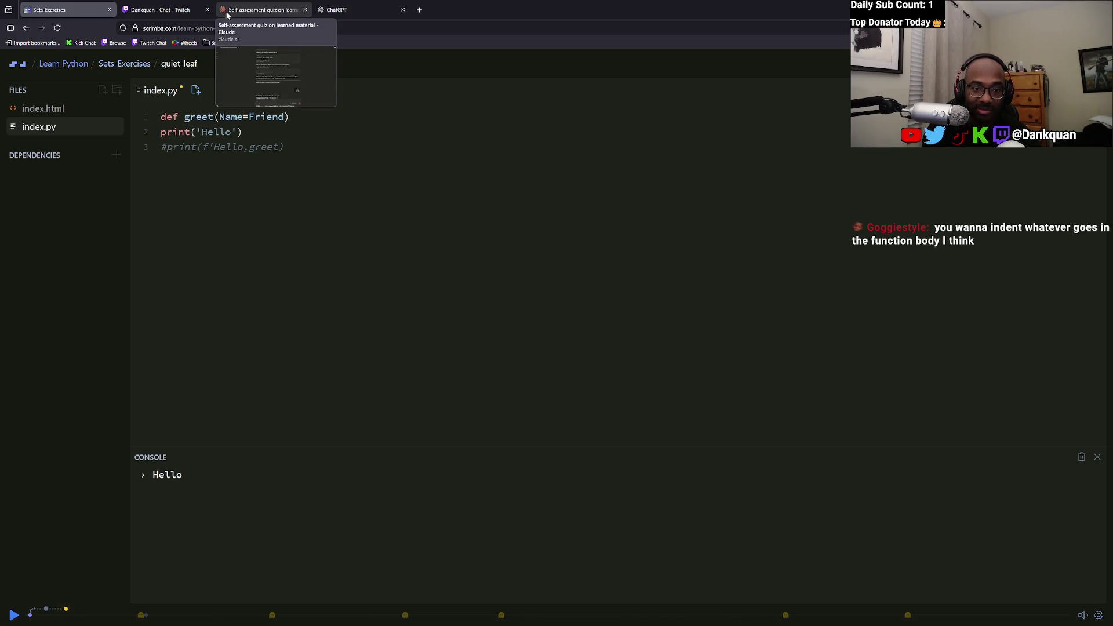
pyautogui.click(219, 116)
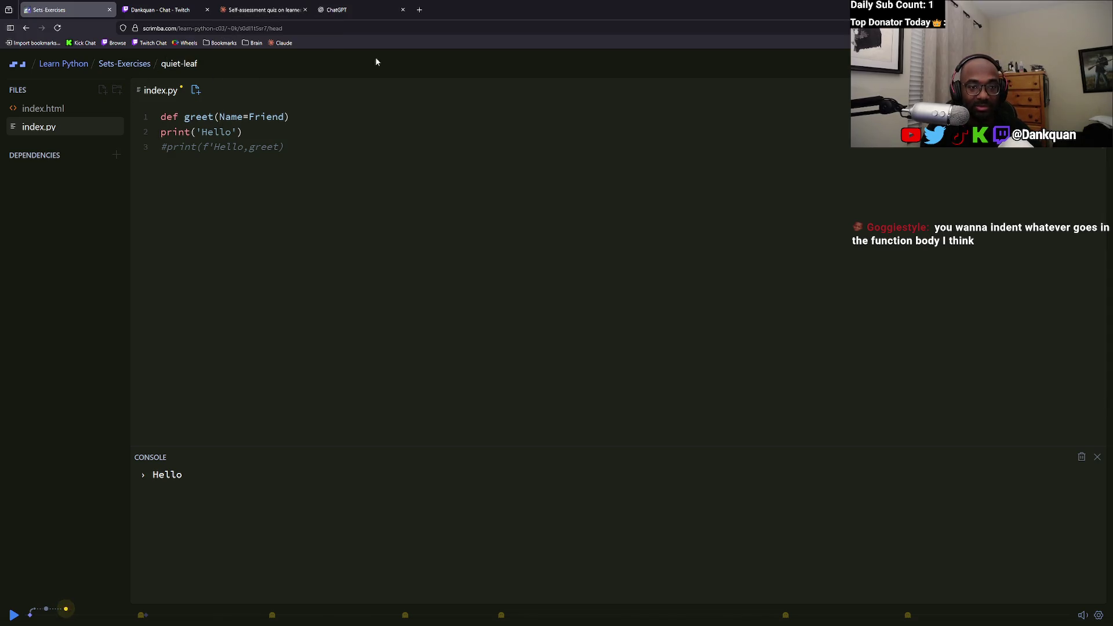
pyautogui.write('v')
pyautogui.press('BackSpace')
pyautogui.hotkey('ctrl', 's')
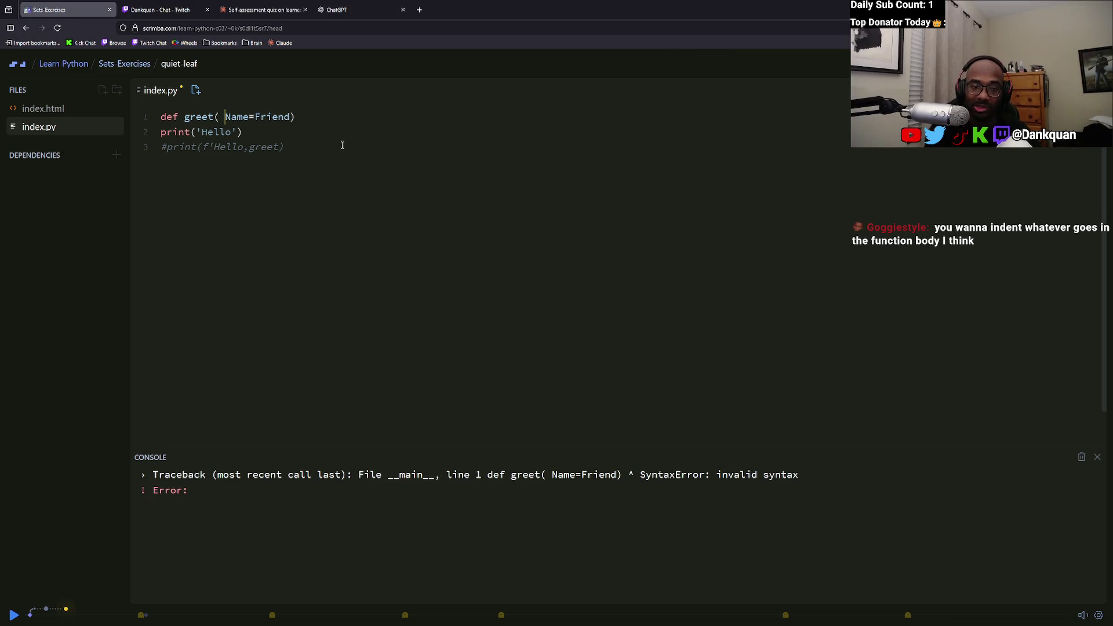
# Compare the ChatGPT and Claude pages against the def line in Scrimba.
pyautogui.click(339, 10)
pyautogui.click(287, 4)
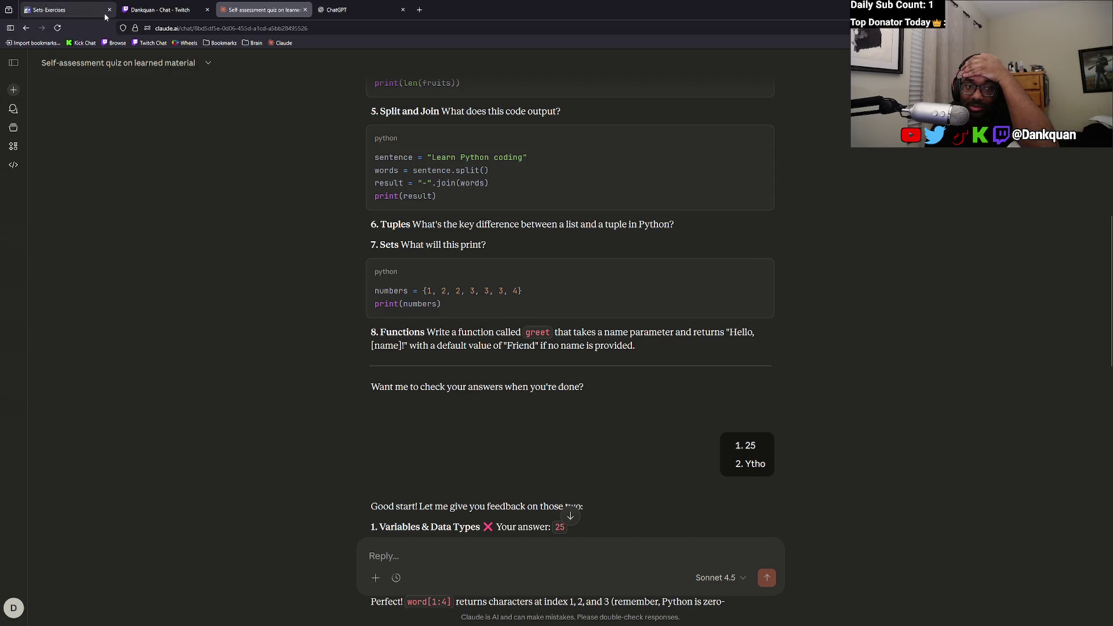
pyautogui.click(53, 10)
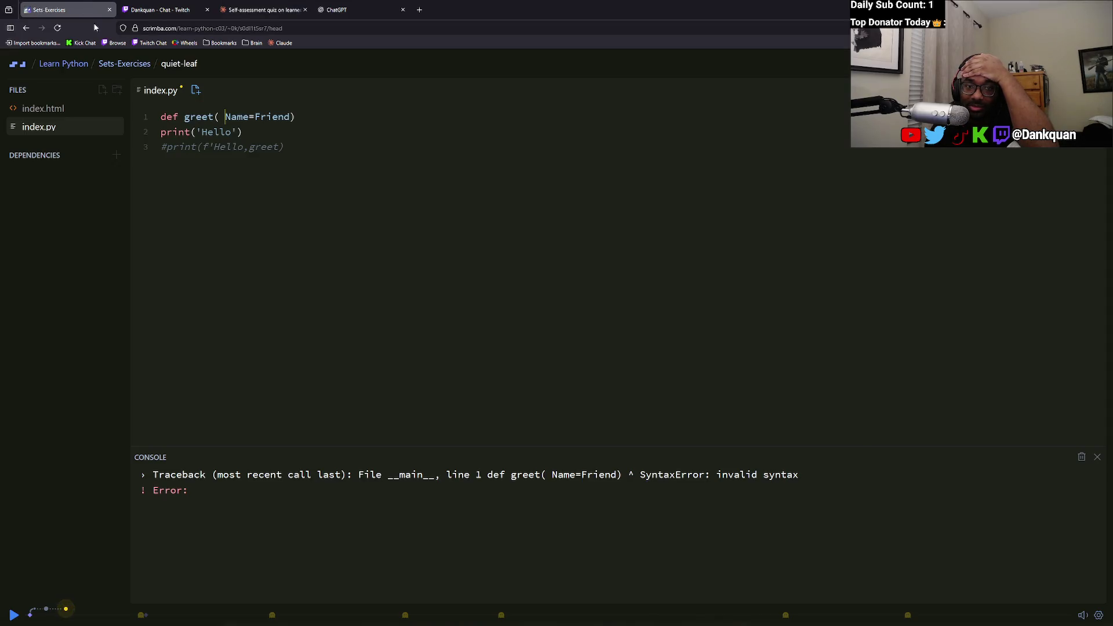
pyautogui.click(147, 116)
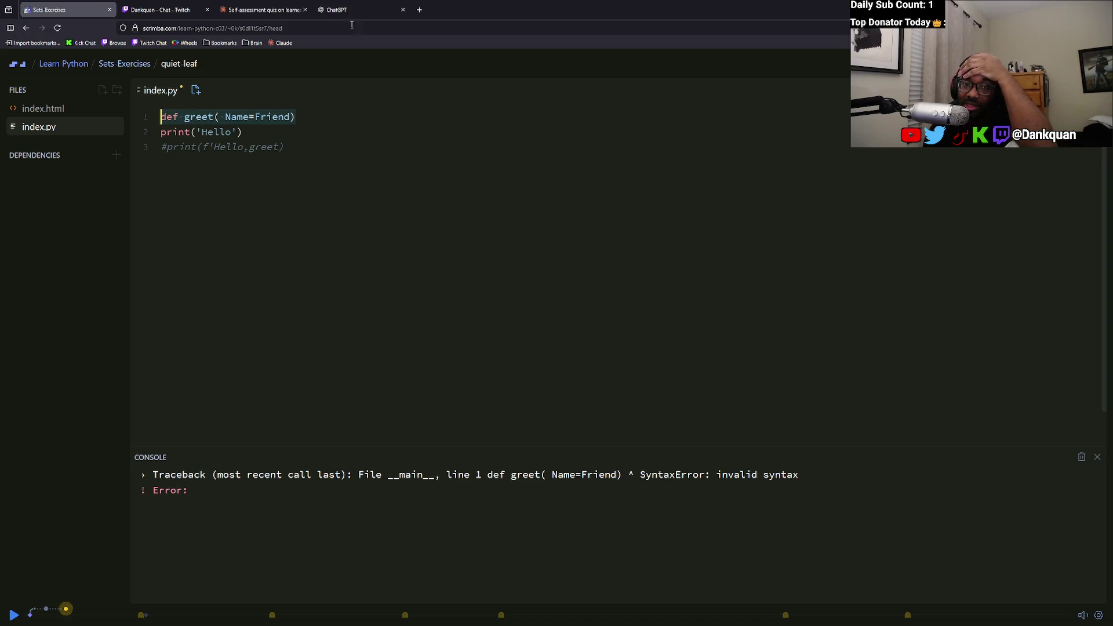
pyautogui.click(337, 10)
pyautogui.click(252, 4)
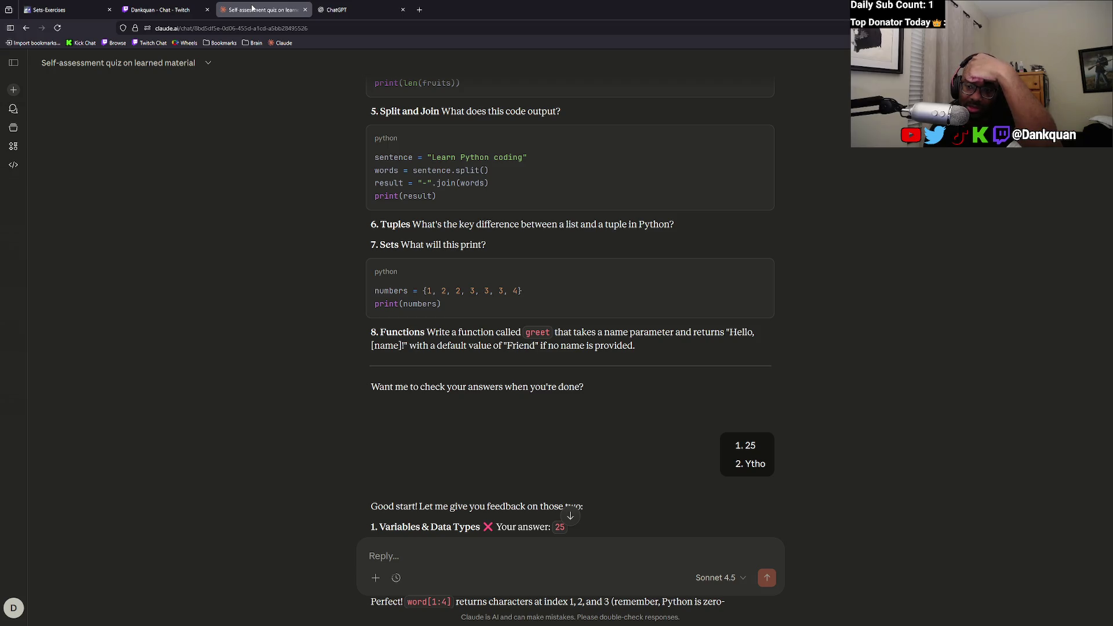
pyautogui.click(58, 9)
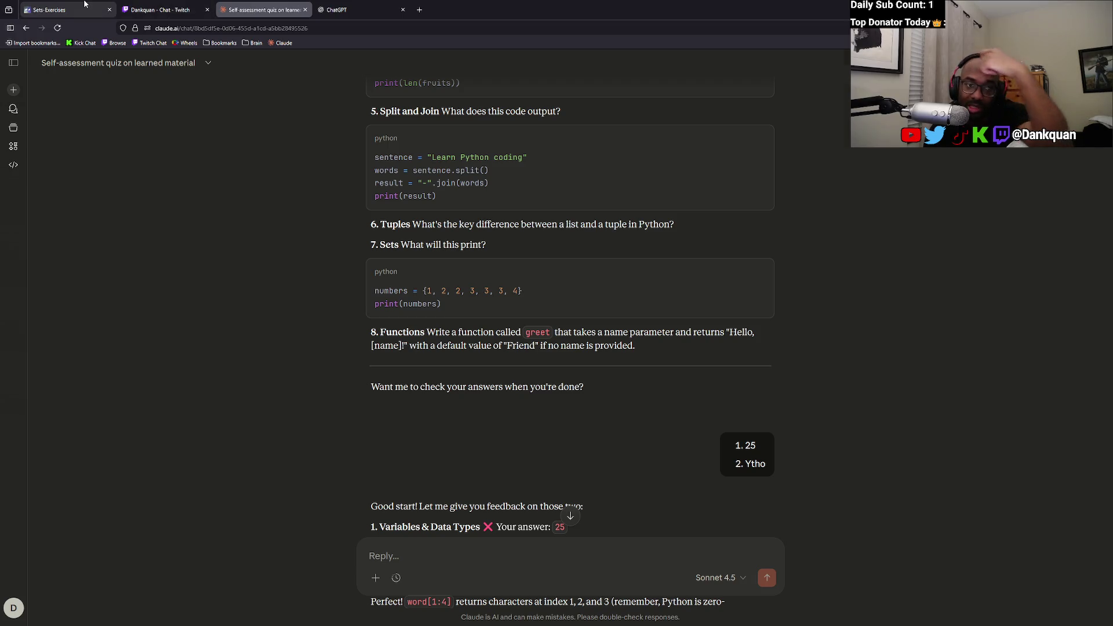
pyautogui.click(196, 116)
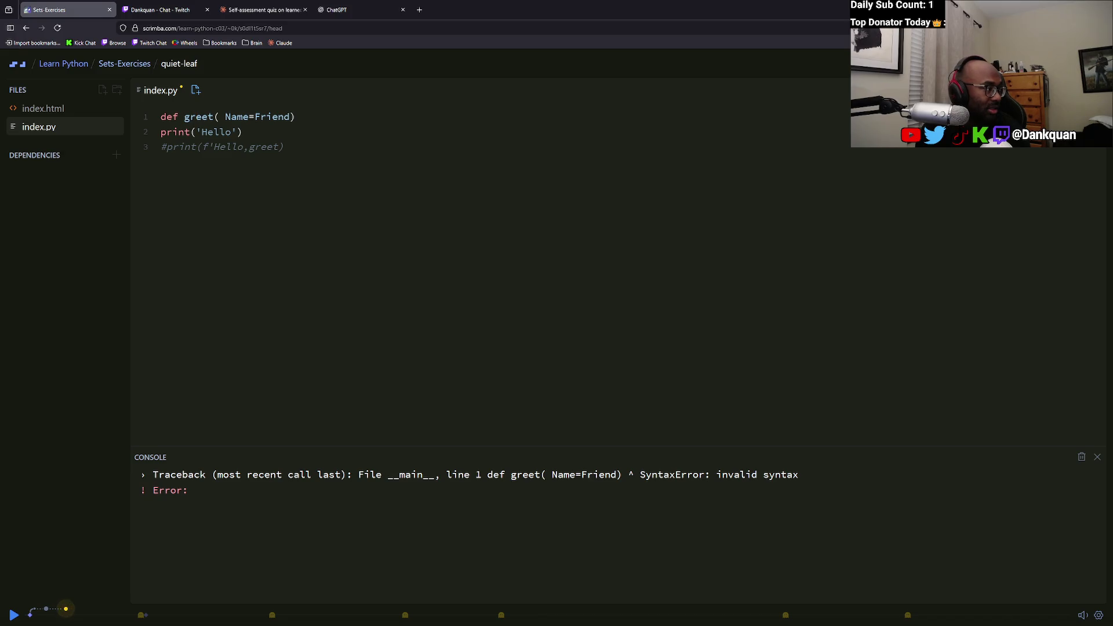
# Delete the leftover print lines and reduce the header to def greet() with print below.
pyautogui.moveTo(301, 149); pyautogui.dragTo(152, 148)
pyautogui.hotkey('shift', 'Up')
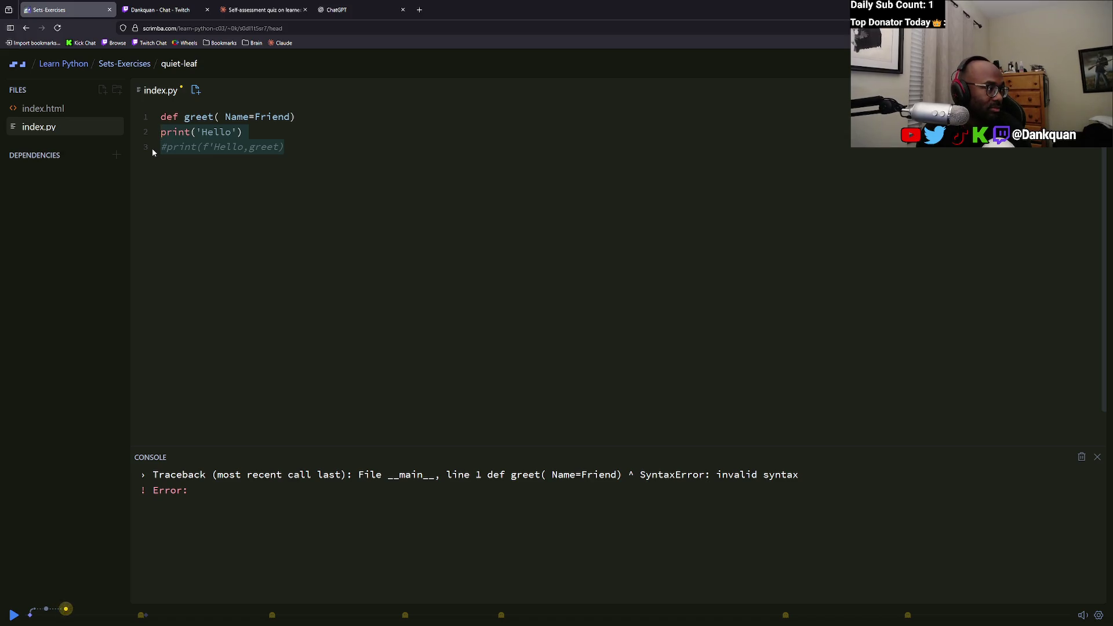
pyautogui.press('BackSpace')
pyautogui.moveTo(296, 116)
pyautogui.mouseDown()
pyautogui.moveTo(214, 114)
pyautogui.moveTo(225, 117)
pyautogui.mouseUp()
pyautogui.press('BackSpace')
pyautogui.press('BackSpace')
pyautogui.write(')')
pyautogui.press('Return')
pyautogui.write('print')
pyautogui.click(261, 9)
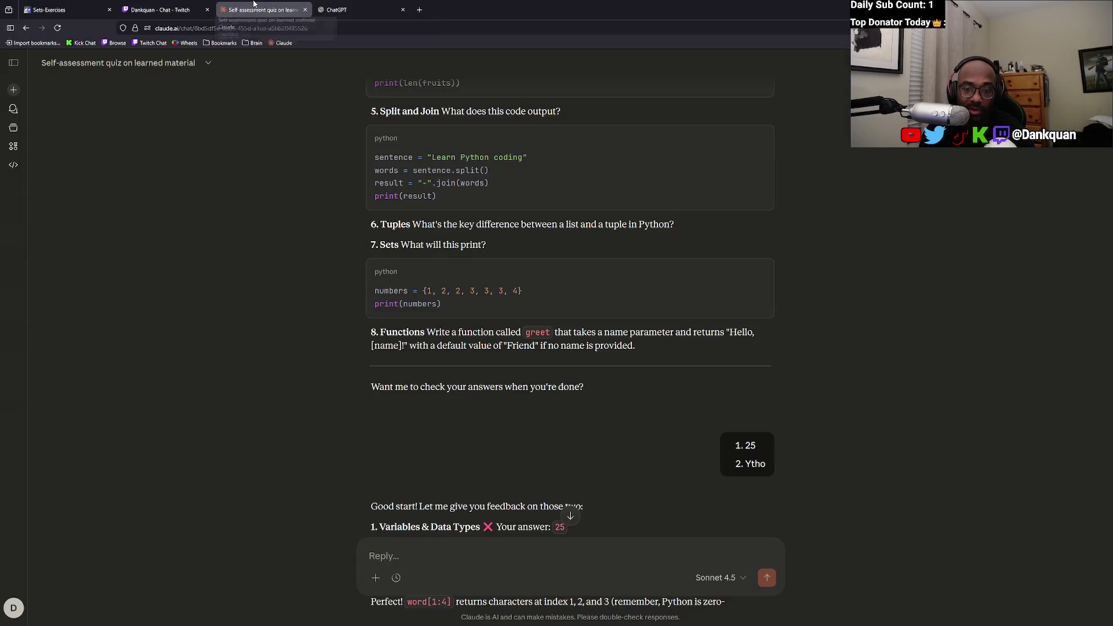
# Select the full '8. Functions…' paragraph describing the greet function task.
pyautogui.moveTo(413, 334)
pyautogui.mouseDown()
pyautogui.moveTo(520, 345)
pyautogui.moveTo(502, 332)
pyautogui.moveTo(530, 331)
pyautogui.mouseUp()
pyautogui.click(531, 330)
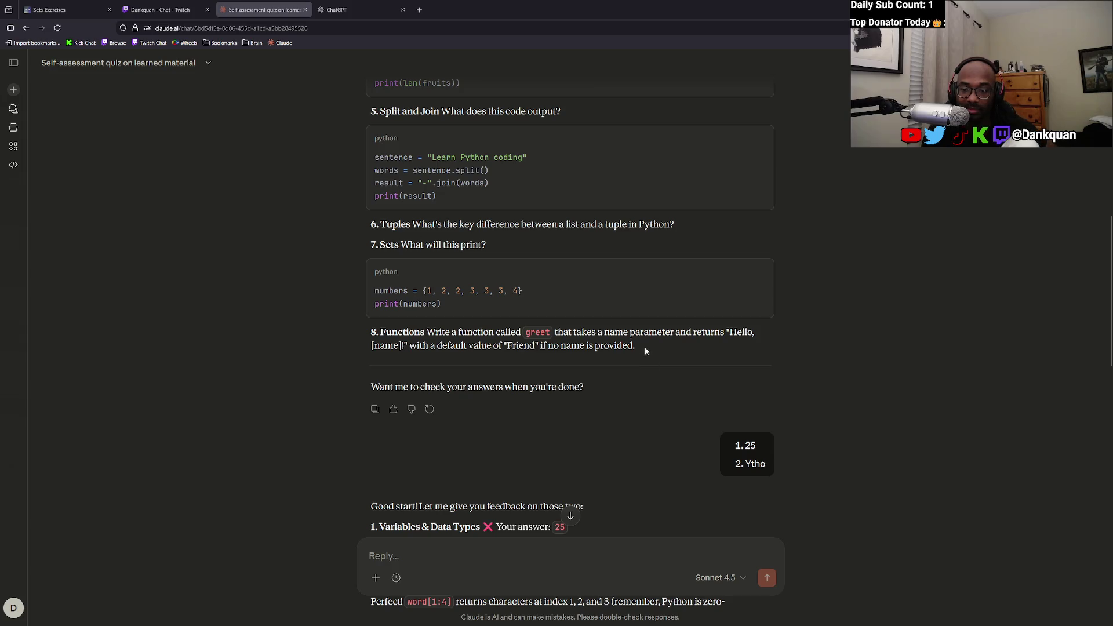
pyautogui.moveTo(645, 346); pyautogui.dragTo(344, 331)
# Replace index.py's code with the pasted question 8 text, commenting out line 2.
pyautogui.click(87, 10)
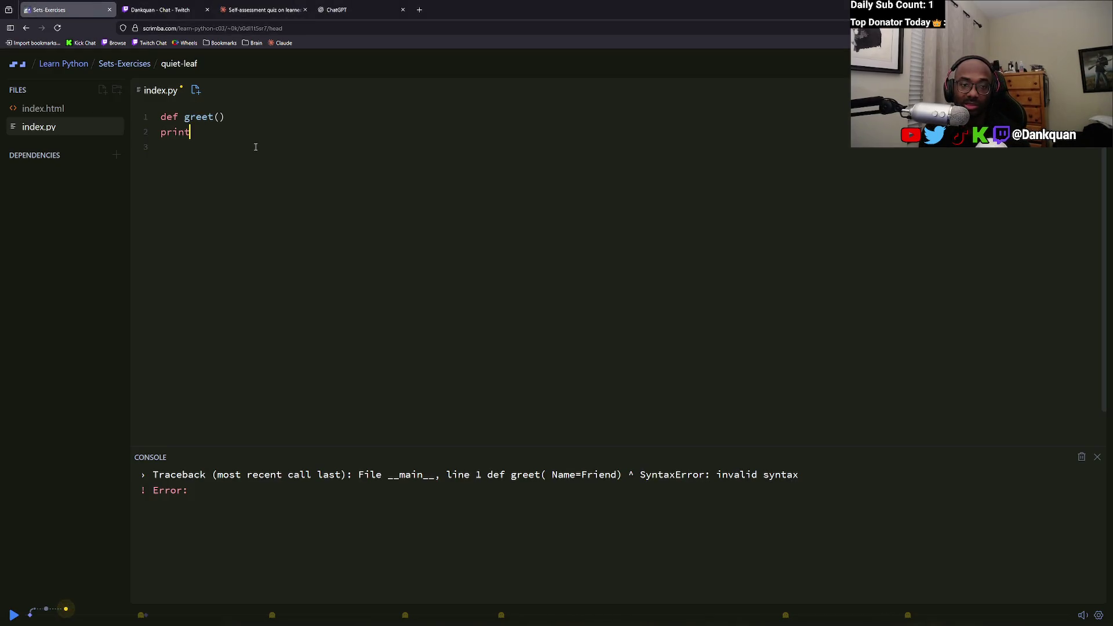
pyautogui.press('BackSpace')
pyautogui.write('#8. Functions Write a function called greet that takes a name parameter and returns "Hello, [name]!" with a default value of "Friend" if no name is provided.')
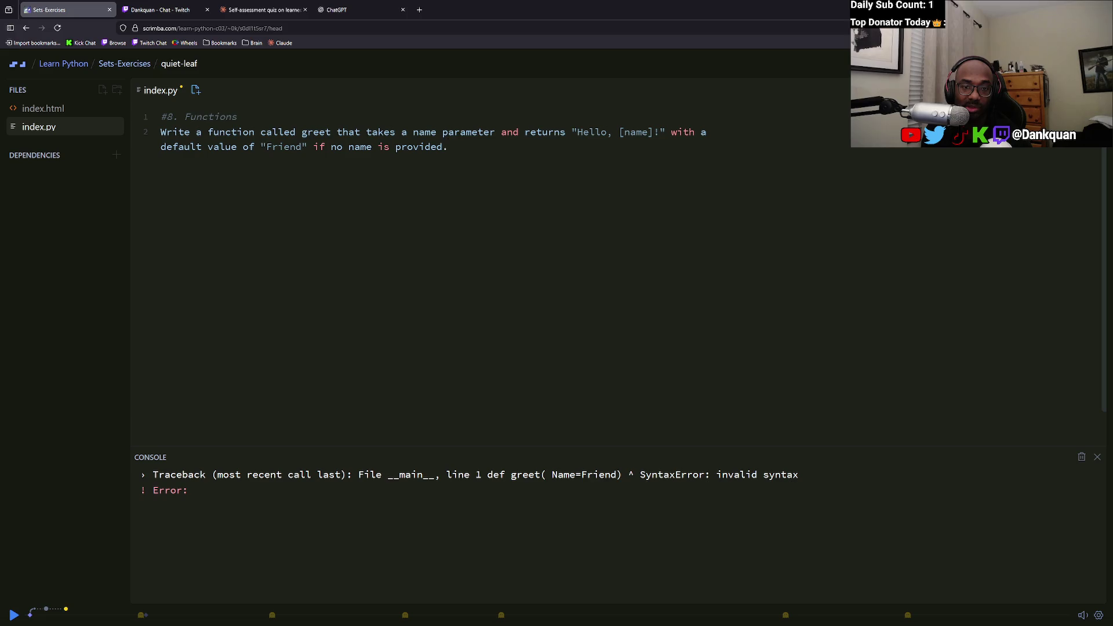
pyautogui.press('Up')
pyautogui.press('Home')
pyautogui.write('#')
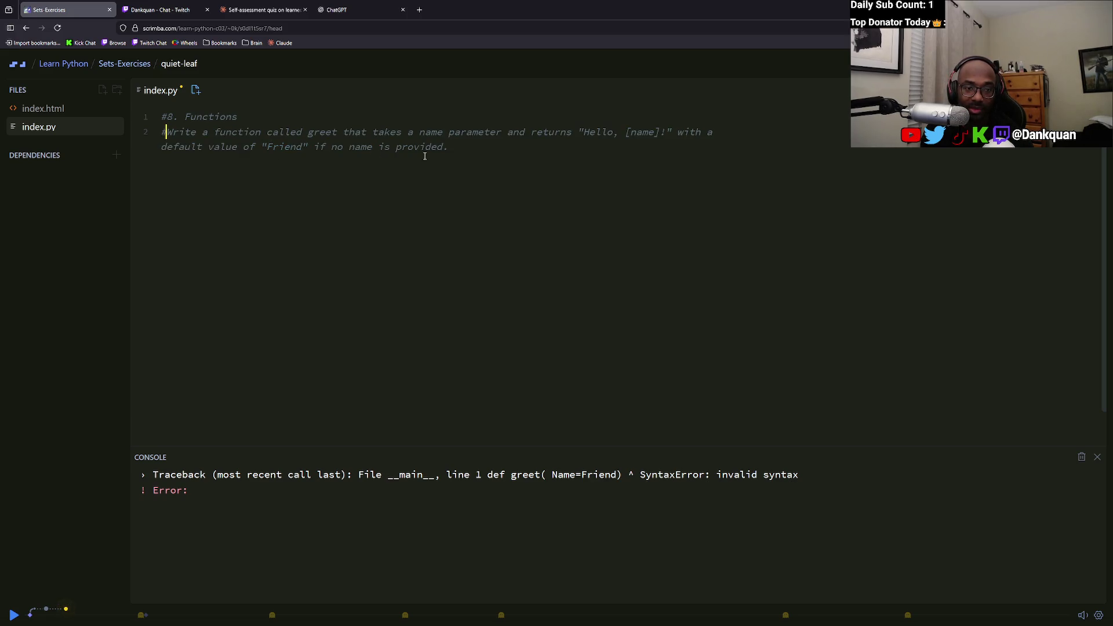
pyautogui.press('Return')
pyautogui.press('Return')
pyautogui.press('Return')
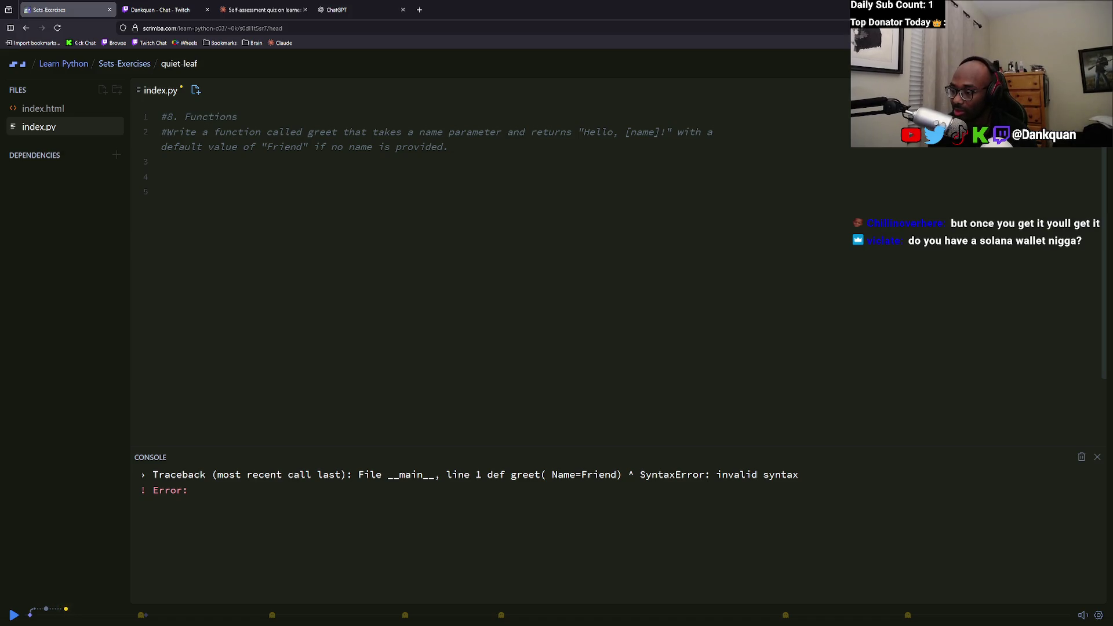
pyautogui.click(160, 10)
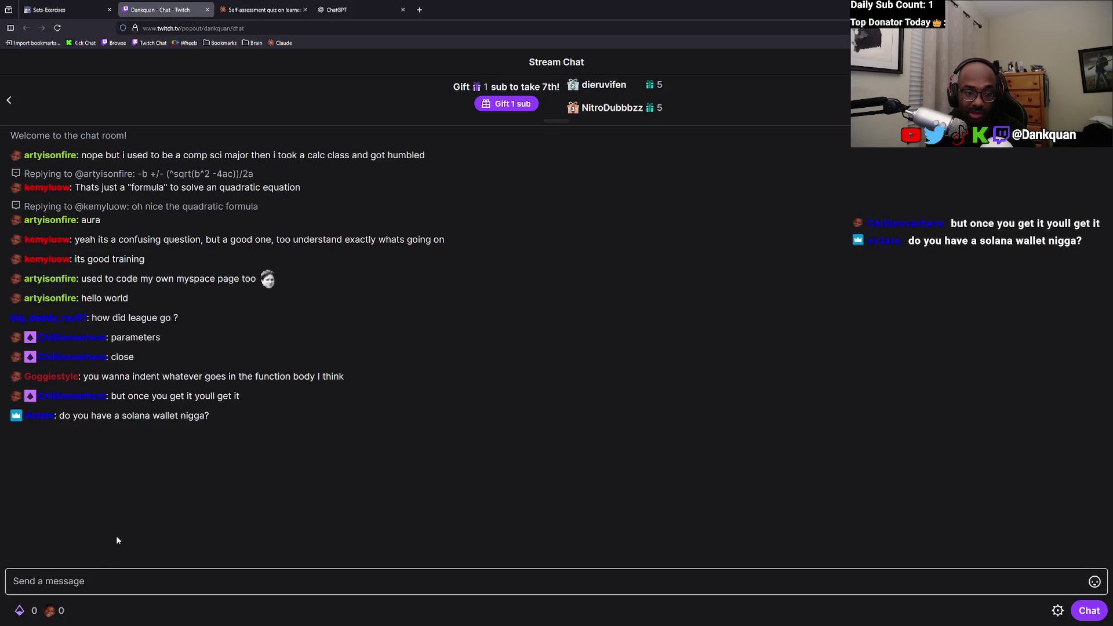
# Send the !sol command in the Twitch stream chat past the sign-up popup, then go back to the Claude tab.
pyautogui.click(97, 581)
pyautogui.write('!sol')
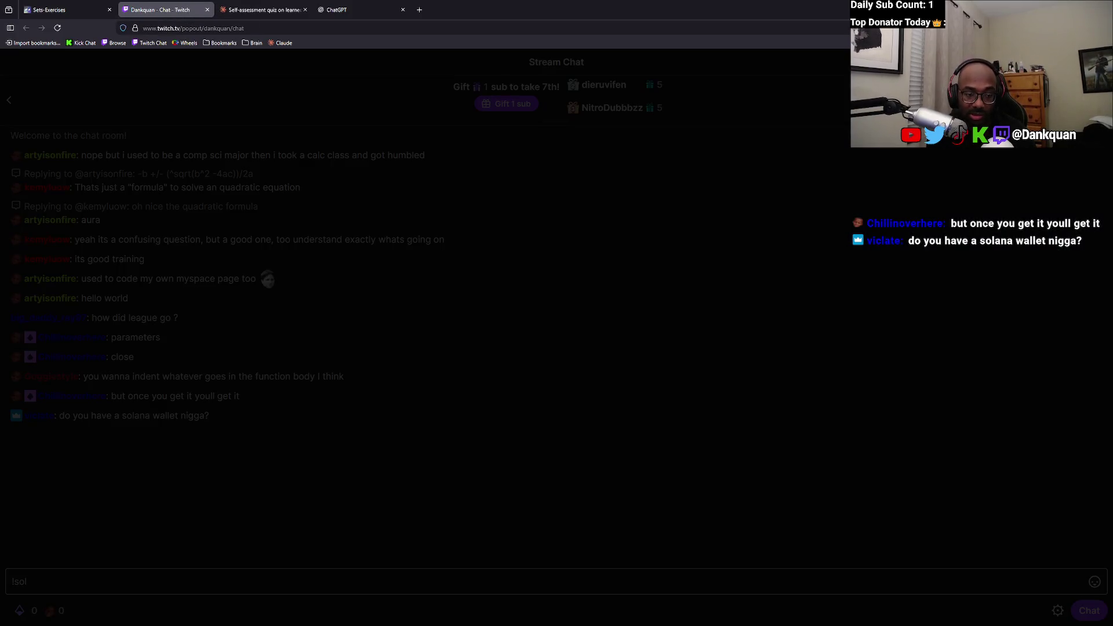
pyautogui.press('Escape')
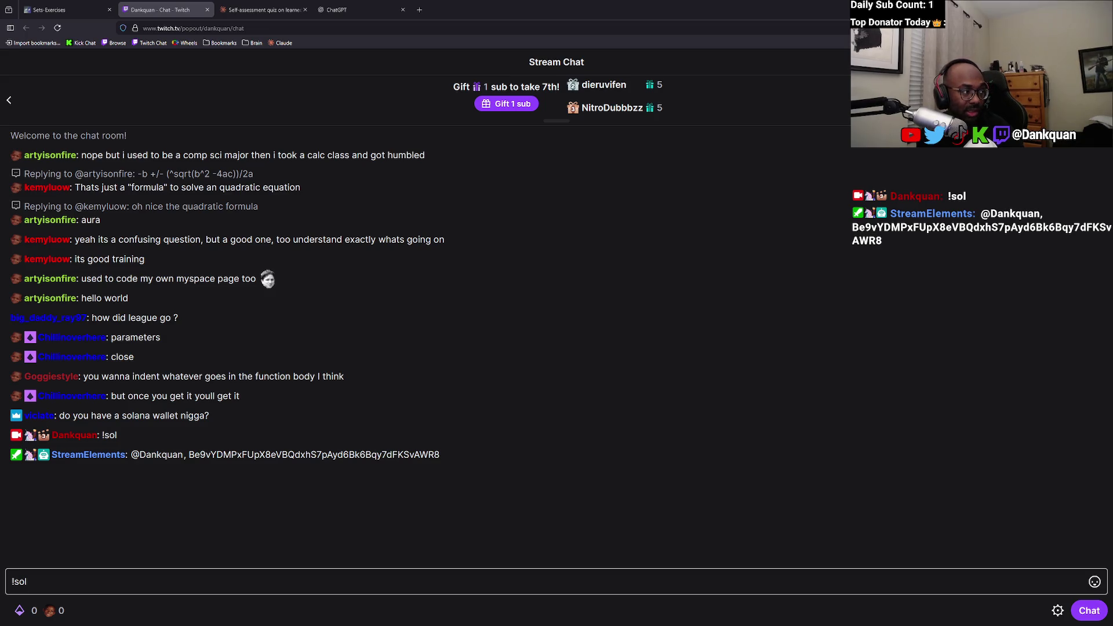
pyautogui.hotkey('alt', 'Tab')
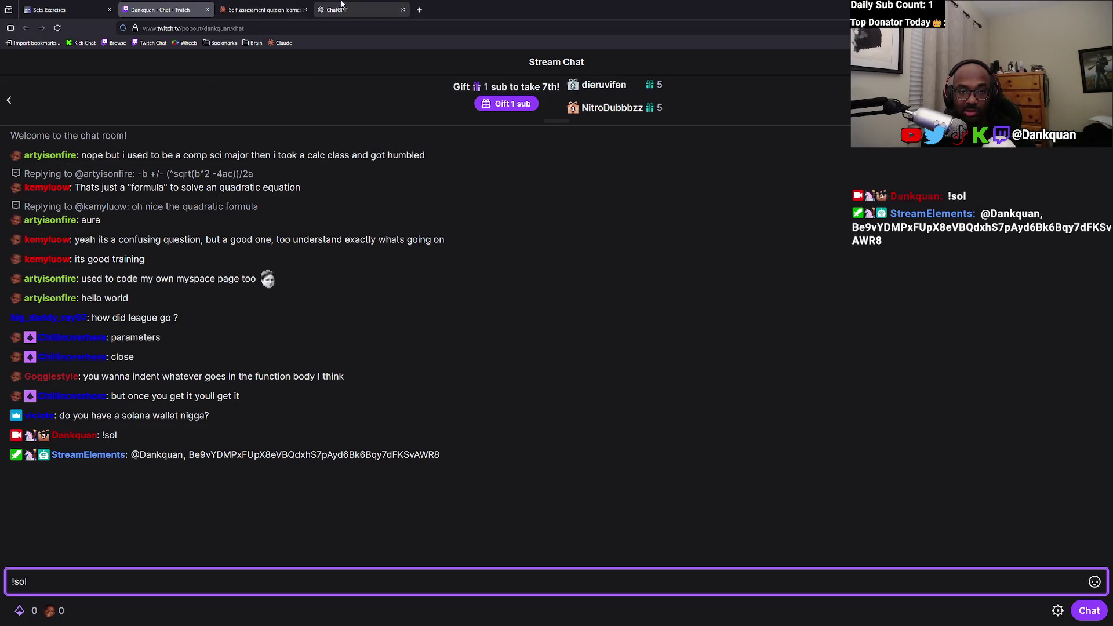
pyautogui.click(271, 6)
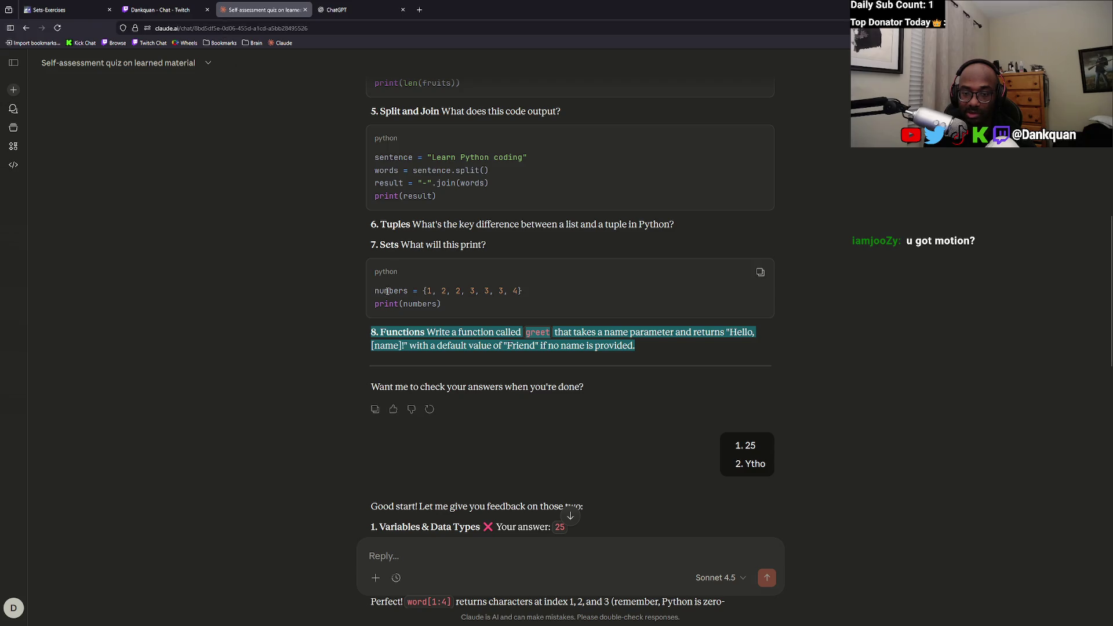
# Ask Claude 'what do u mean write a coin called greet' about the quiz question.
pyautogui.click(428, 347)
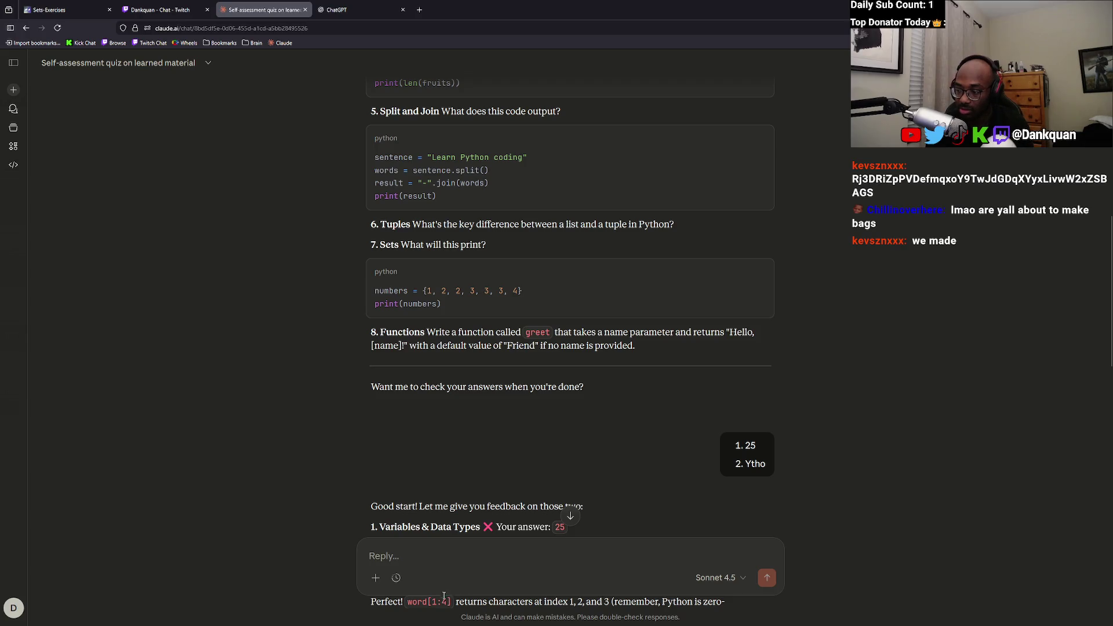
pyautogui.write('what do u ')
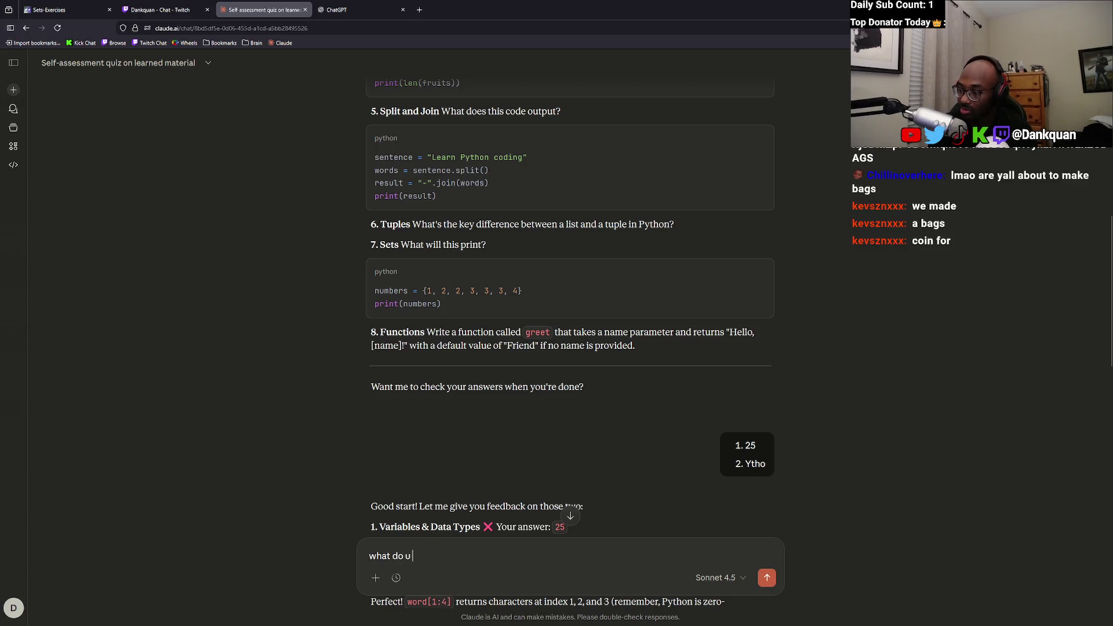
pyautogui.write('mean write a vo')
pyautogui.press('BackSpace')
pyautogui.press('BackSpace')
pyautogui.write('co')
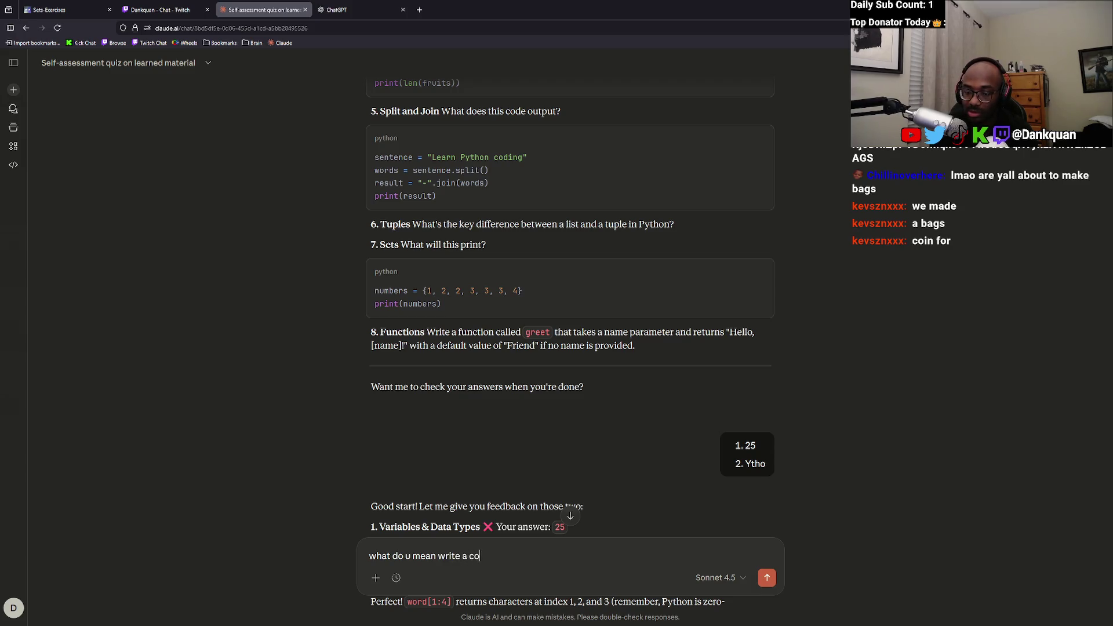
pyautogui.write('in called greet')
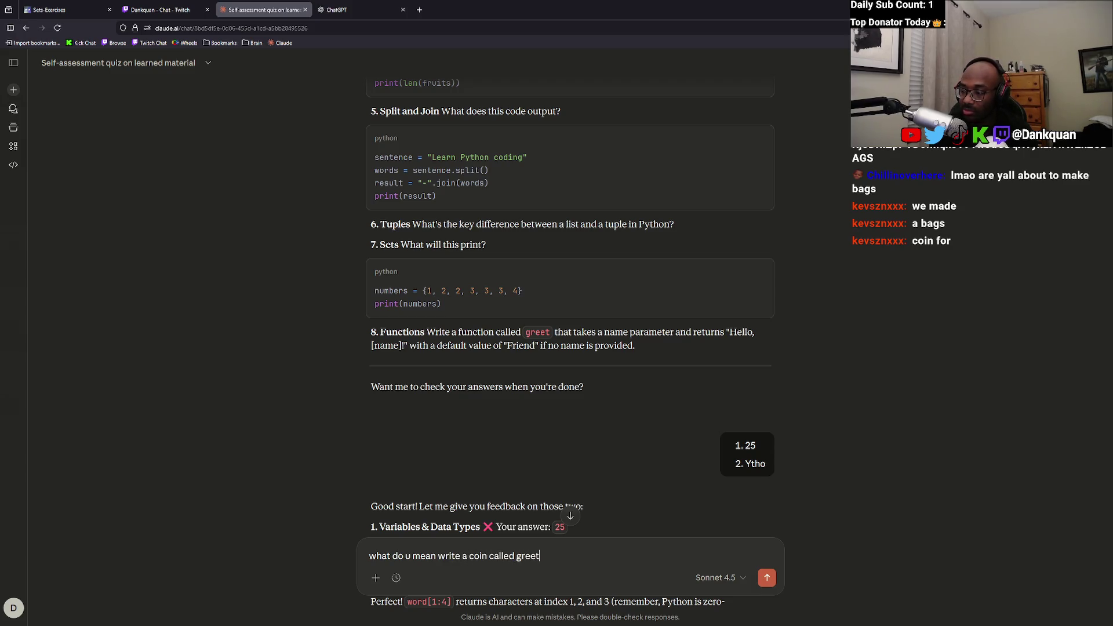
pyautogui.press('Return')
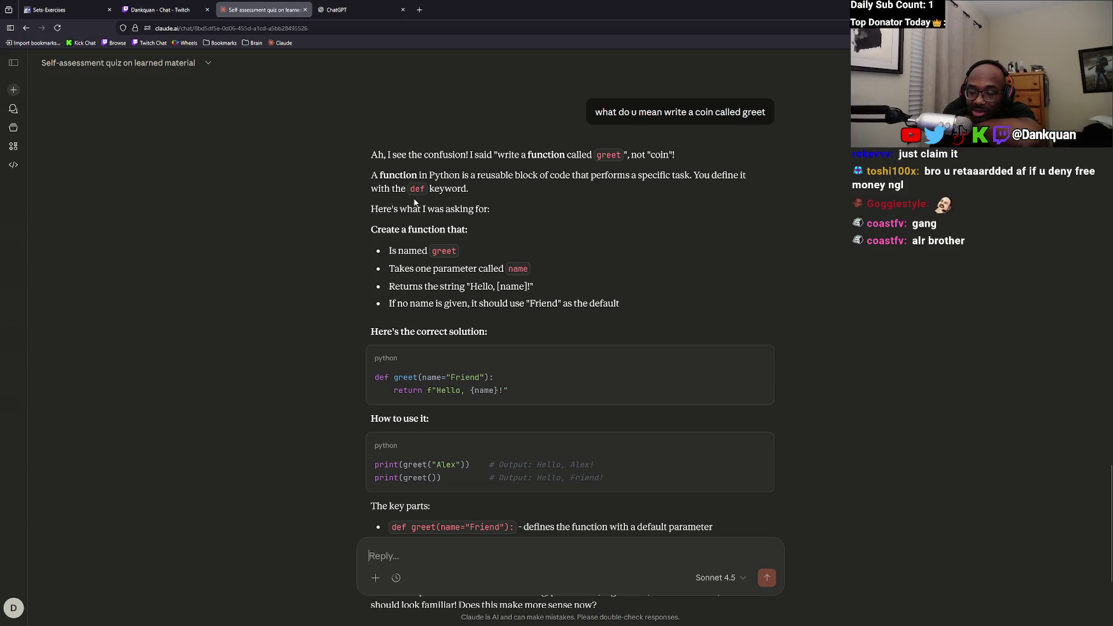
# Read Claude's answer, which says 'function' was meant and shows def greet(name="Friend") returning f"Hello, {name}!".
pyautogui.moveTo(650, 318); pyautogui.dragTo(350, 156)
pyautogui.click(350, 165)
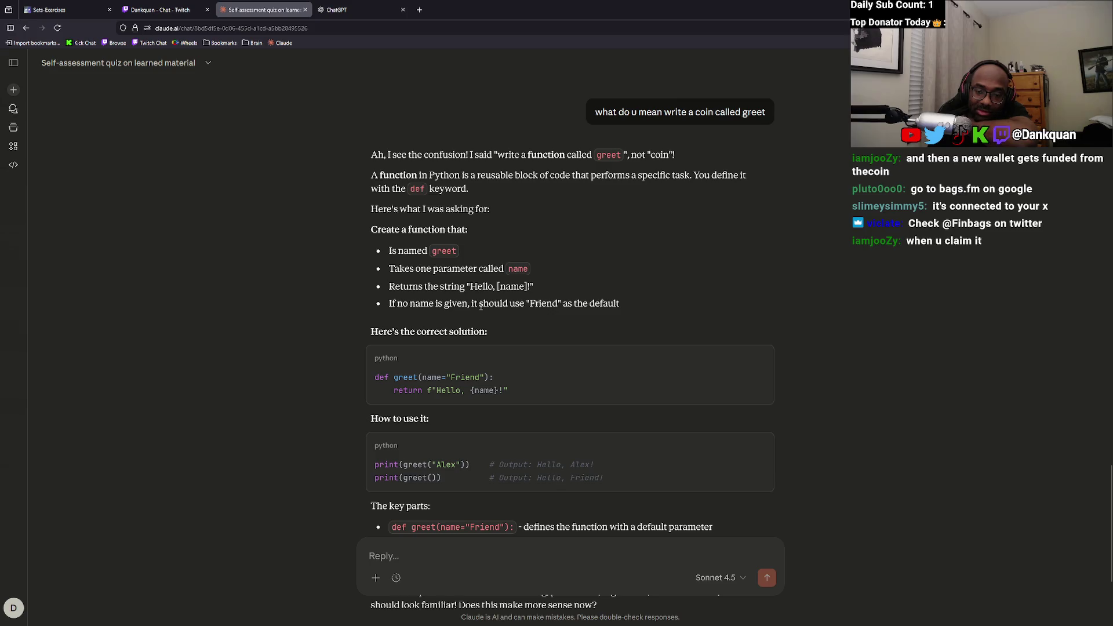
pyautogui.scroll(-3, 479, 310)
pyautogui.scroll(-1, 479, 310)
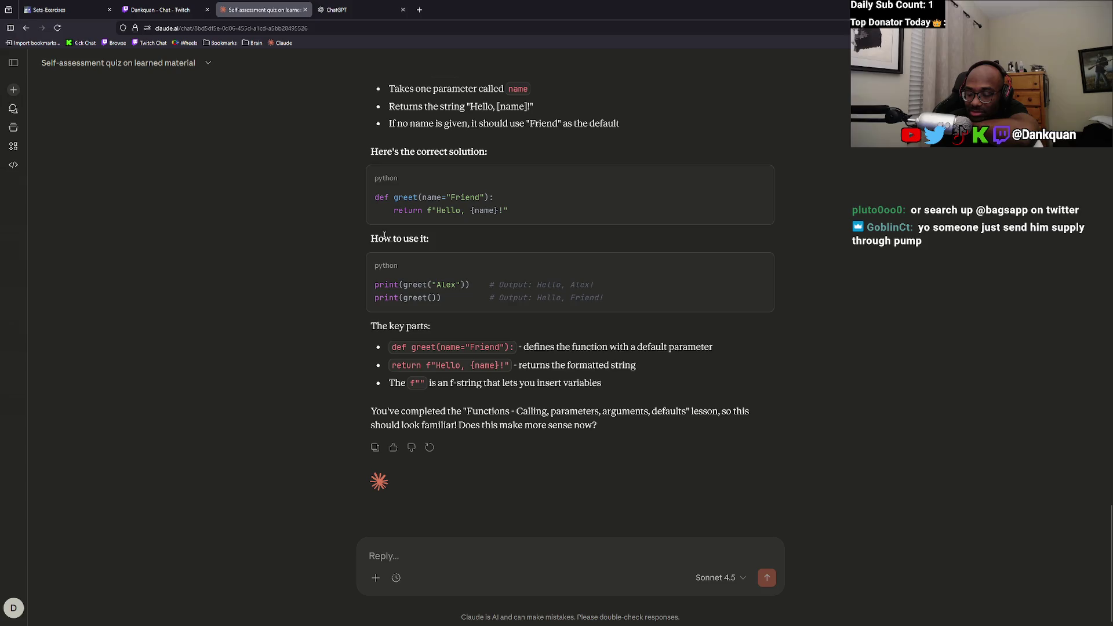
pyautogui.scroll(5, 458, 342)
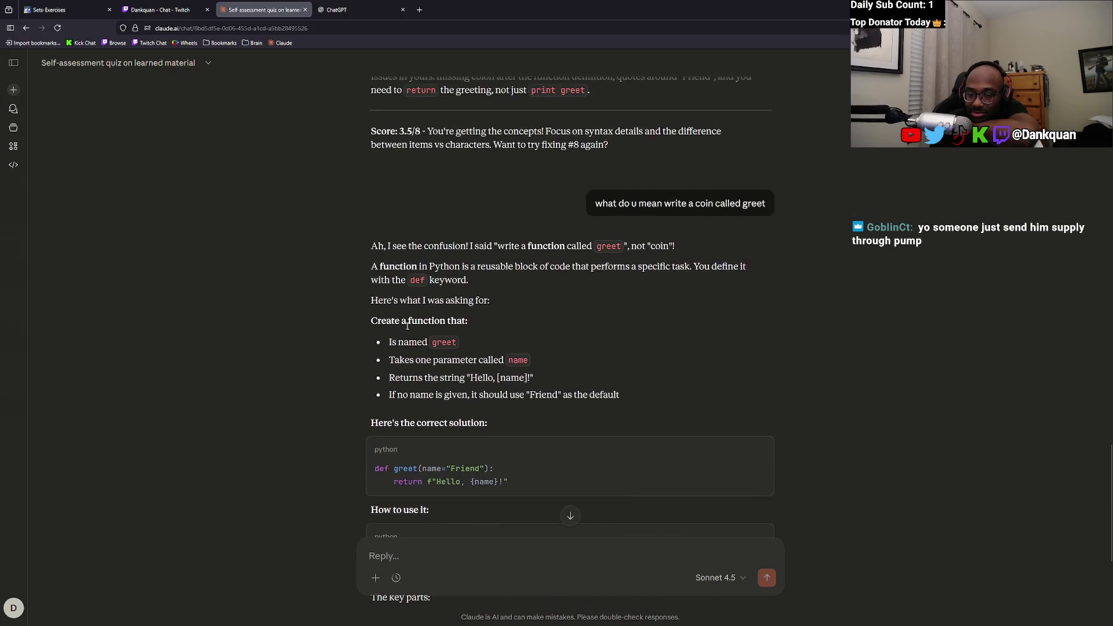
pyautogui.scroll(-4, 408, 326)
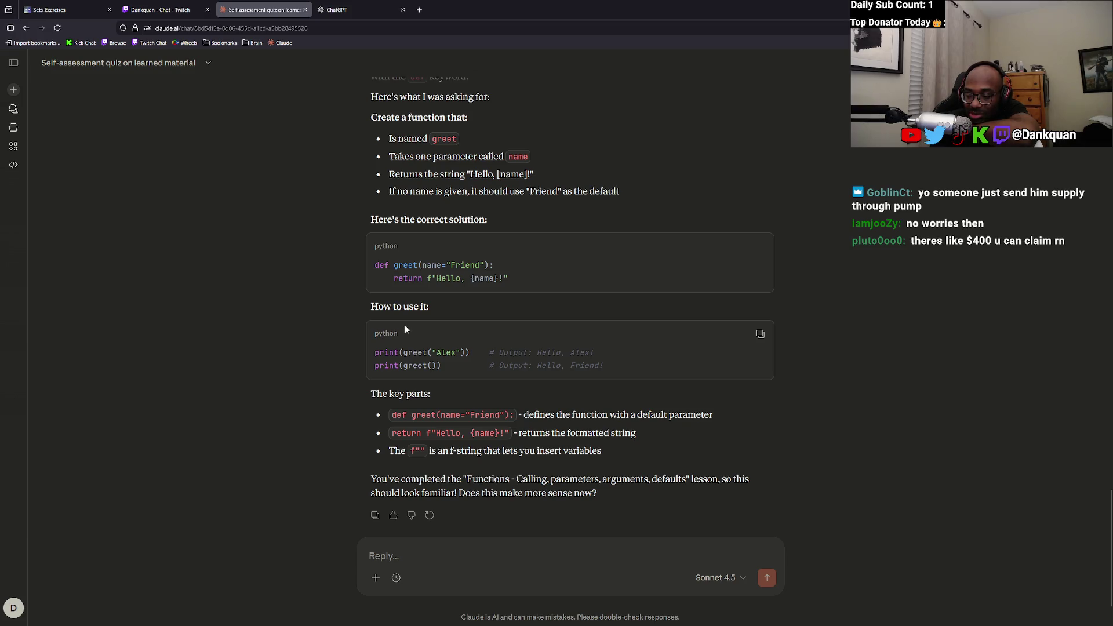
pyautogui.scroll(-1, 404, 325)
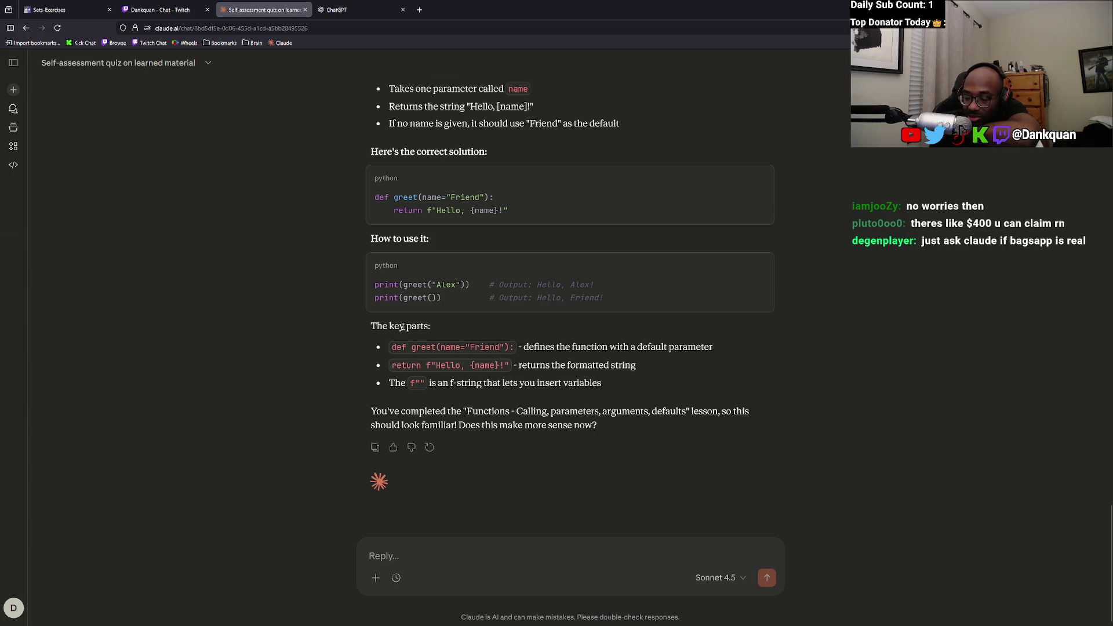
pyautogui.scroll(4, 402, 328)
pyautogui.scroll(-2, 403, 327)
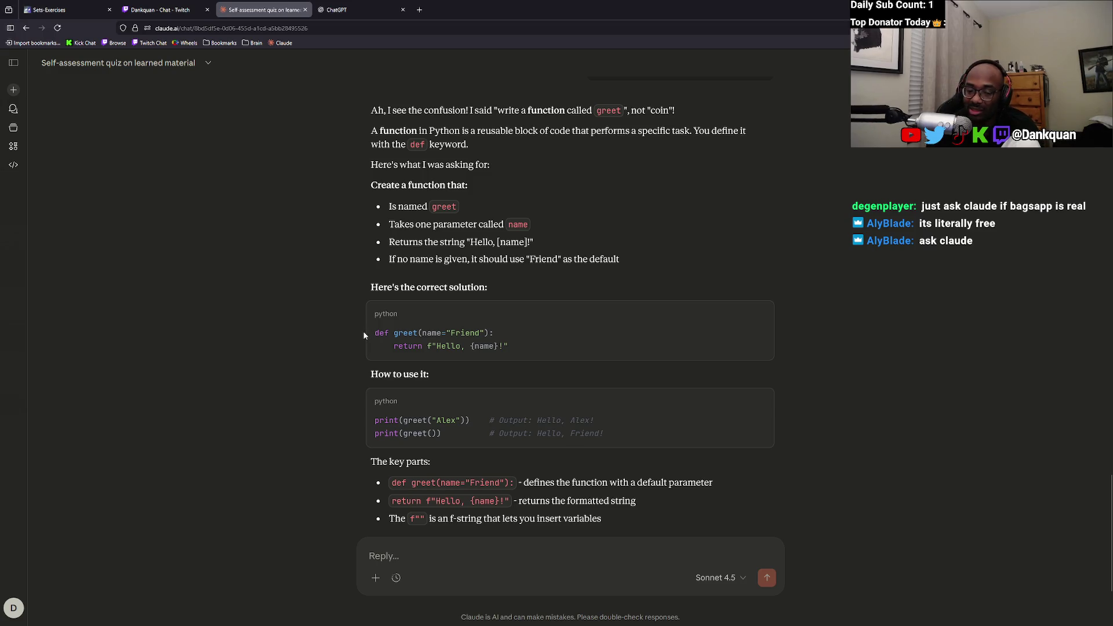
pyautogui.scroll(3, 363, 335)
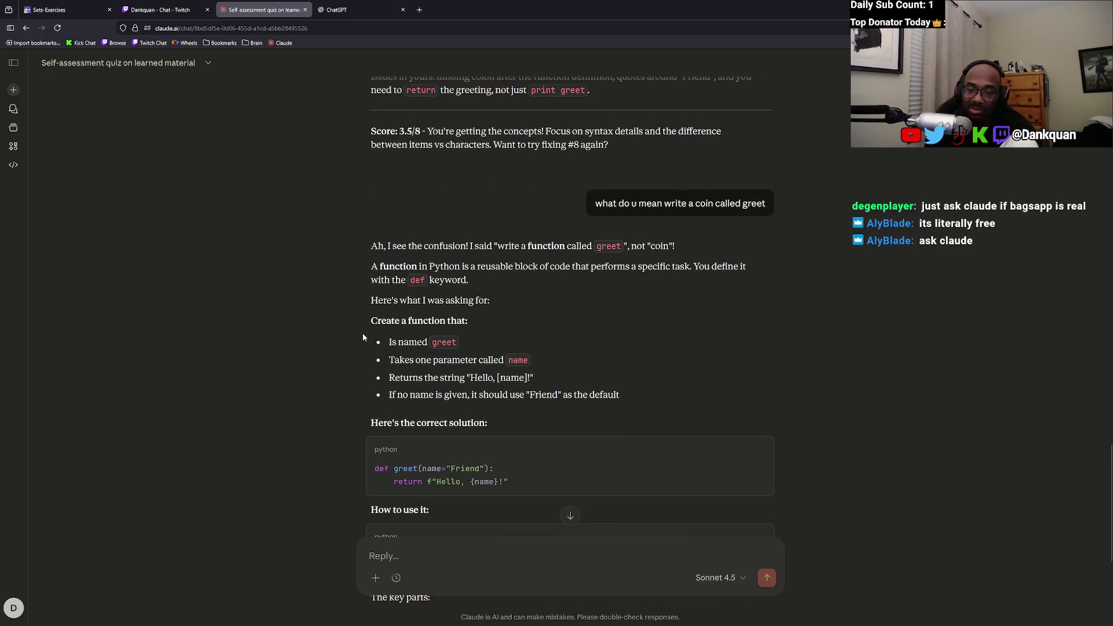
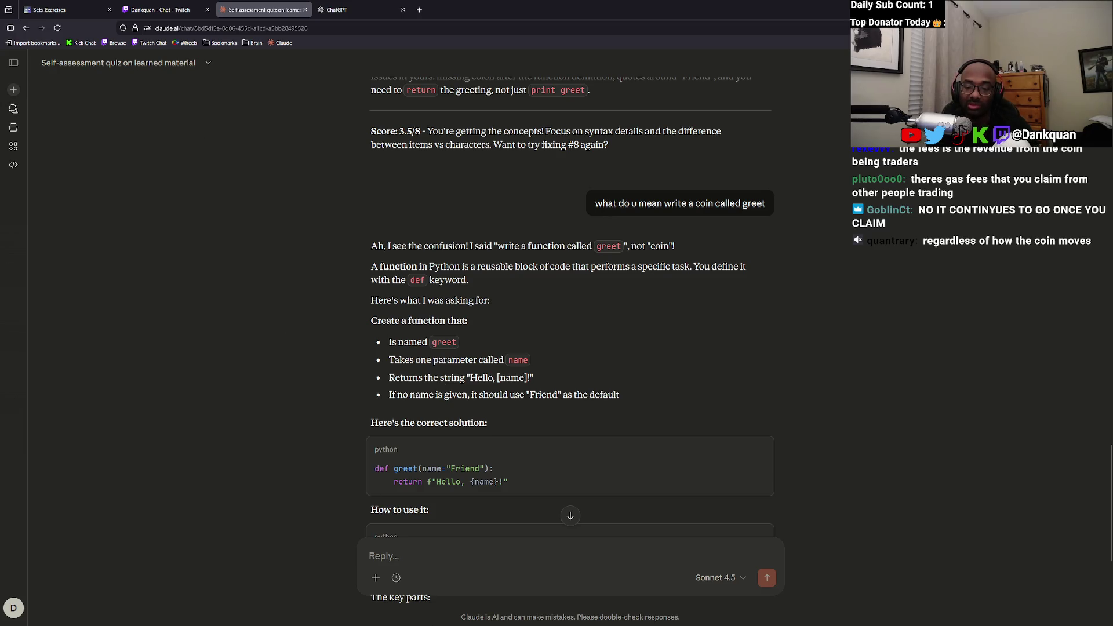
# Drag the YouTube Music Brave window onto the screen maximized and start a new tab in it.
pyautogui.moveTo(165, 619)
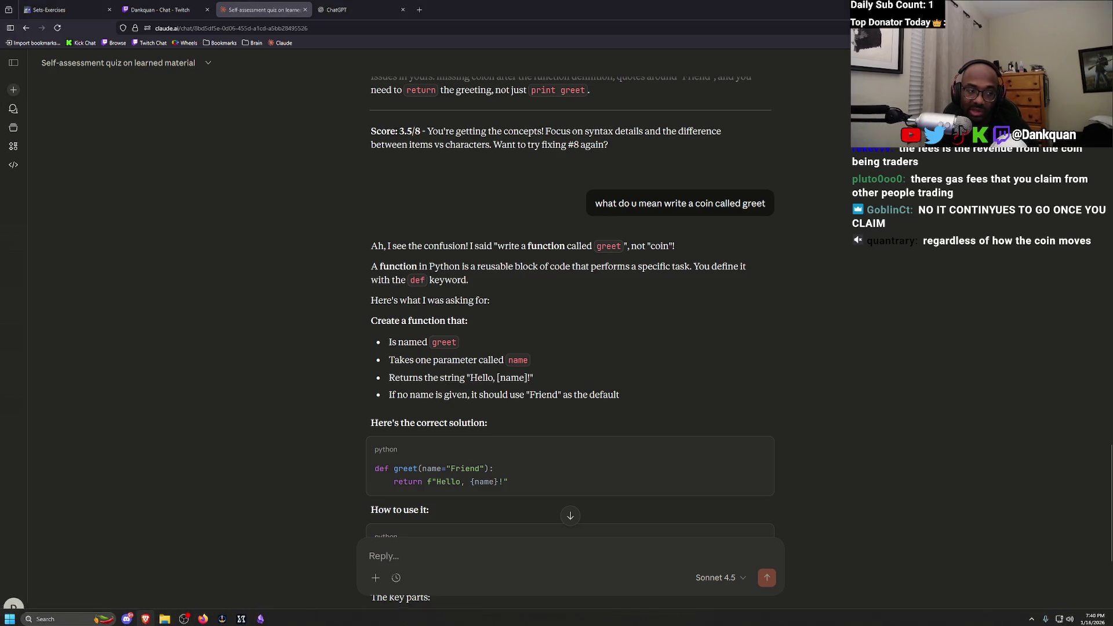
pyautogui.moveTo(0, 266); pyautogui.dragTo(608, 3)
pyautogui.click(116, 8)
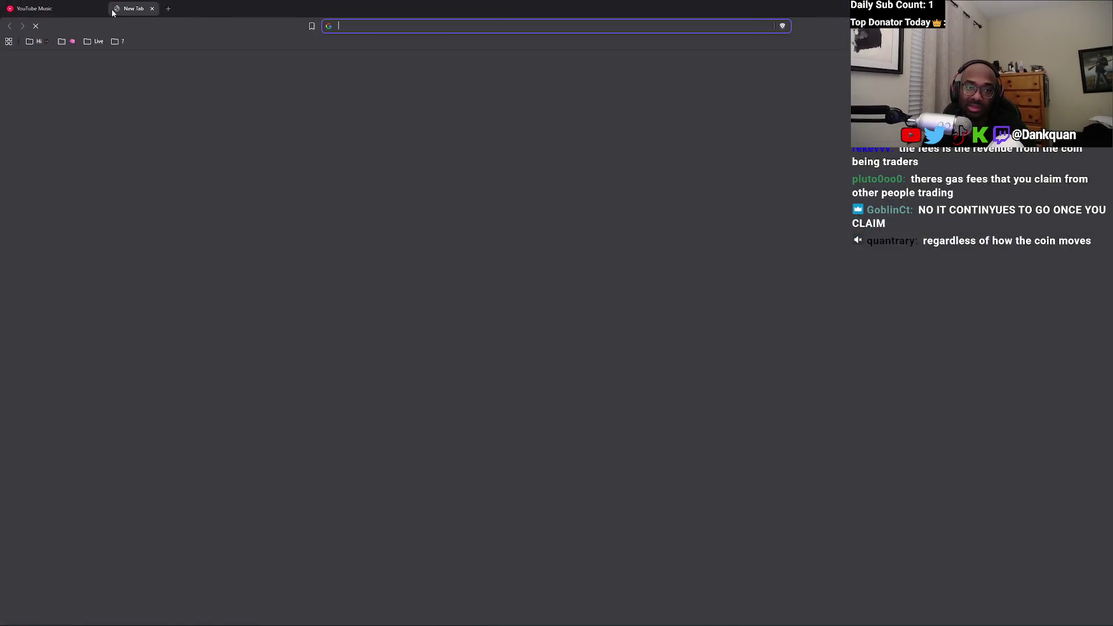
# From the Twitch Dashboard bookmark, add the Toggle Follower-Only Chat quick action found by searching 'follo'.
pyautogui.click(95, 41)
pyautogui.click(104, 58)
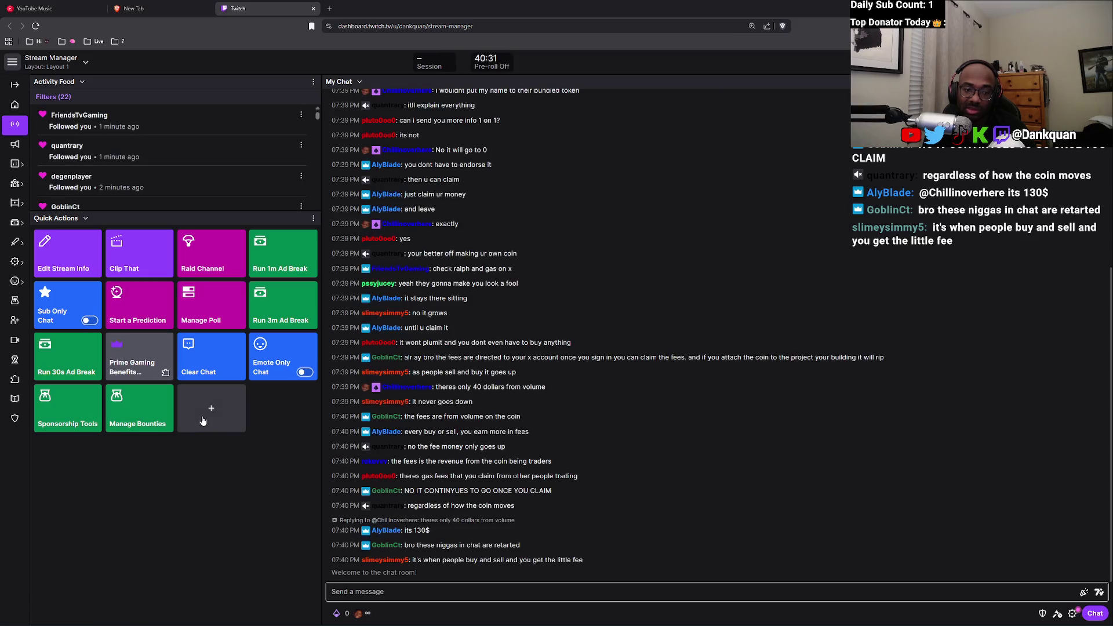
pyautogui.click(203, 419)
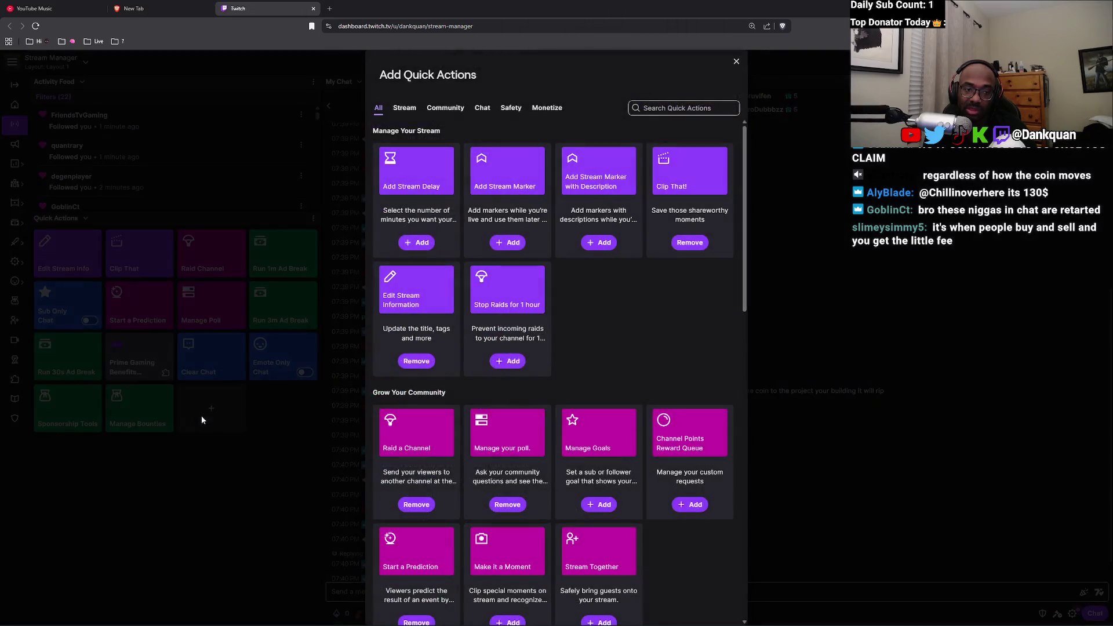
pyautogui.click(669, 109)
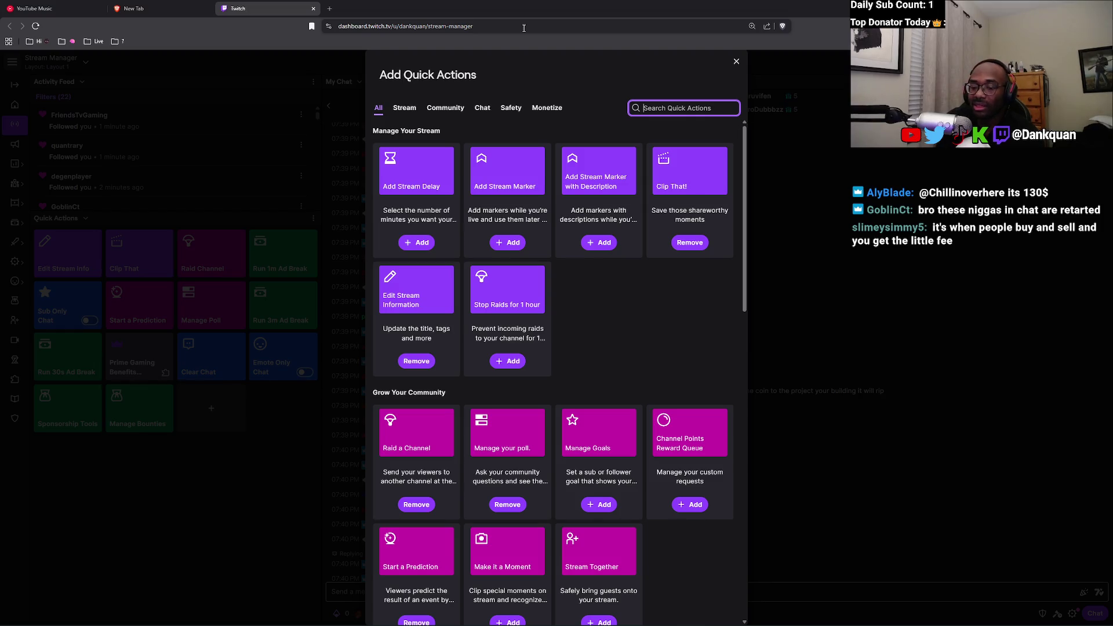
pyautogui.scroll(-4, 569, 238)
pyautogui.scroll(1, 528, 221)
pyautogui.write('follo')
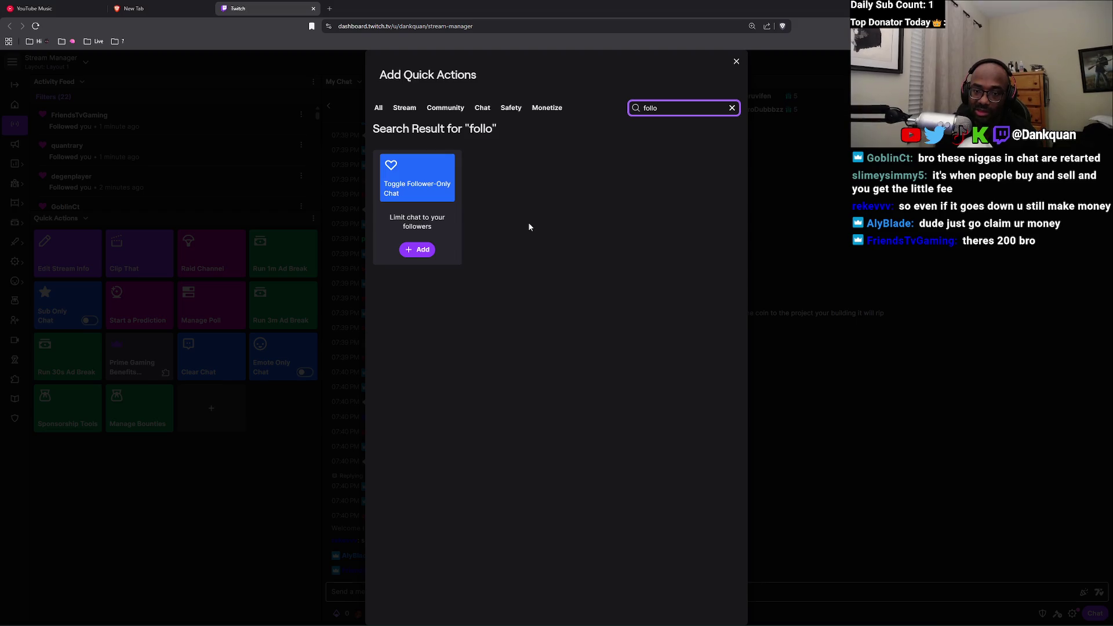
pyautogui.click(432, 254)
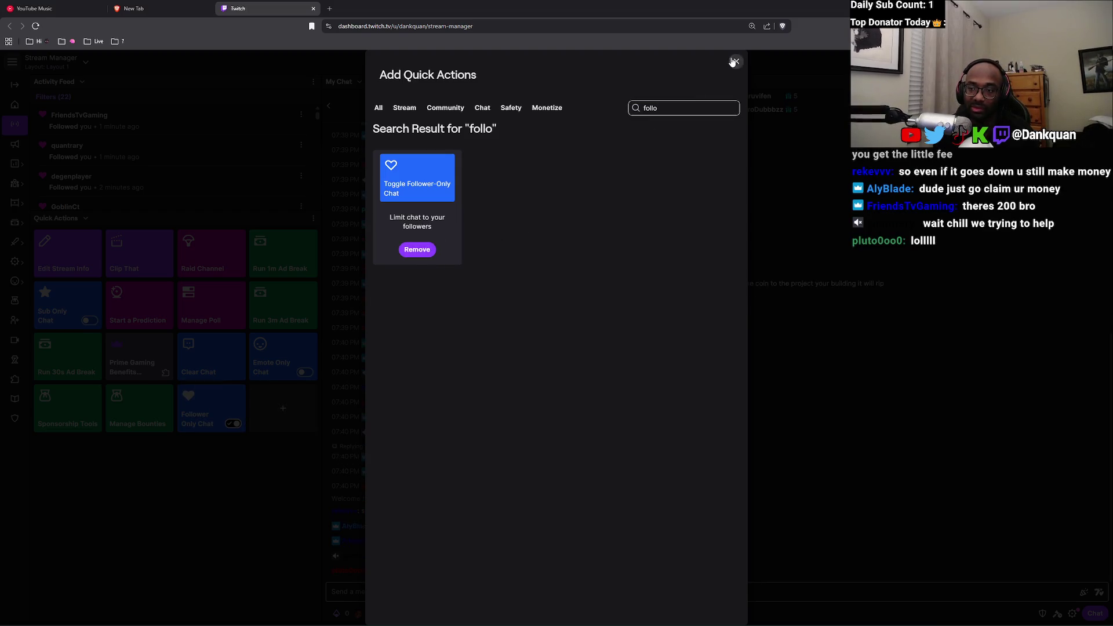
pyautogui.click(737, 61)
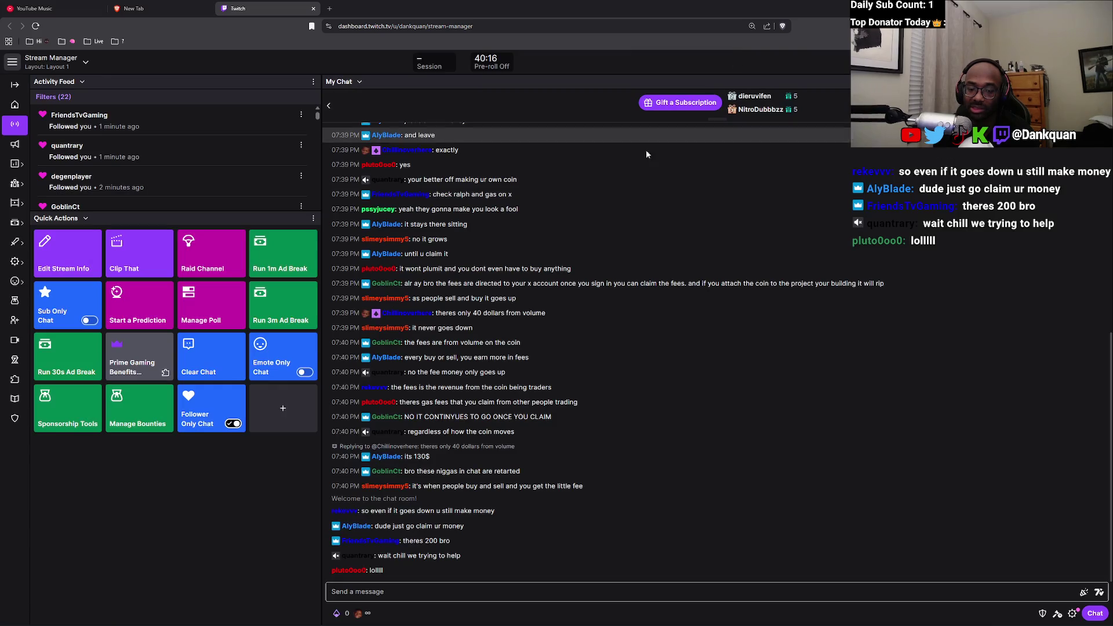
# Toggle Follower Only Chat off and on, then set followers-only duration to 30 minutes in Chat Settings.
pyautogui.click(226, 421)
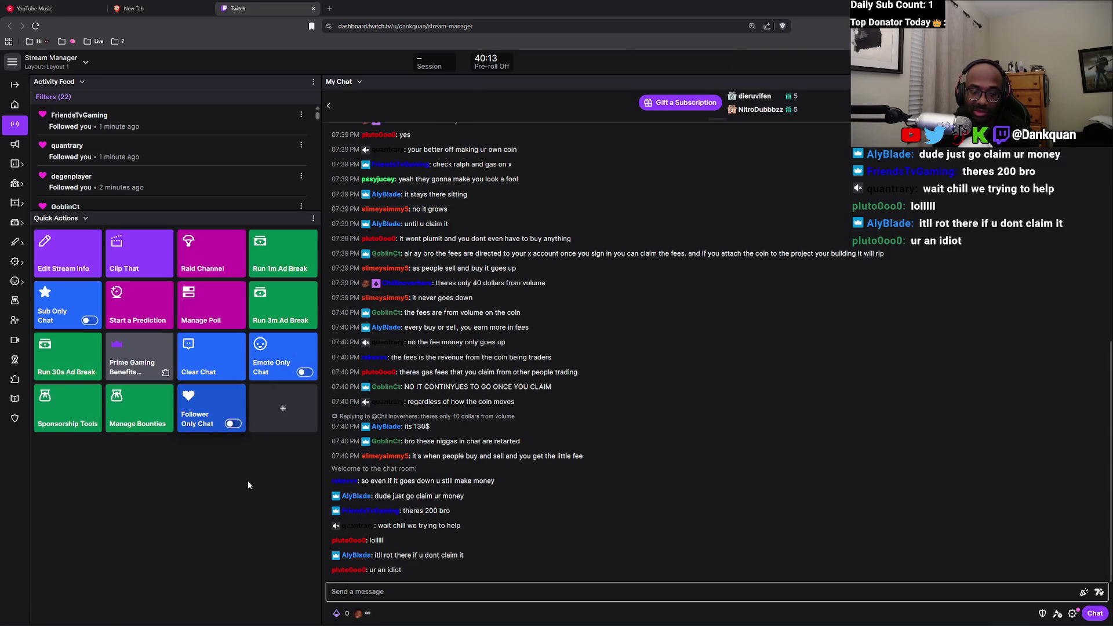
pyautogui.click(227, 421)
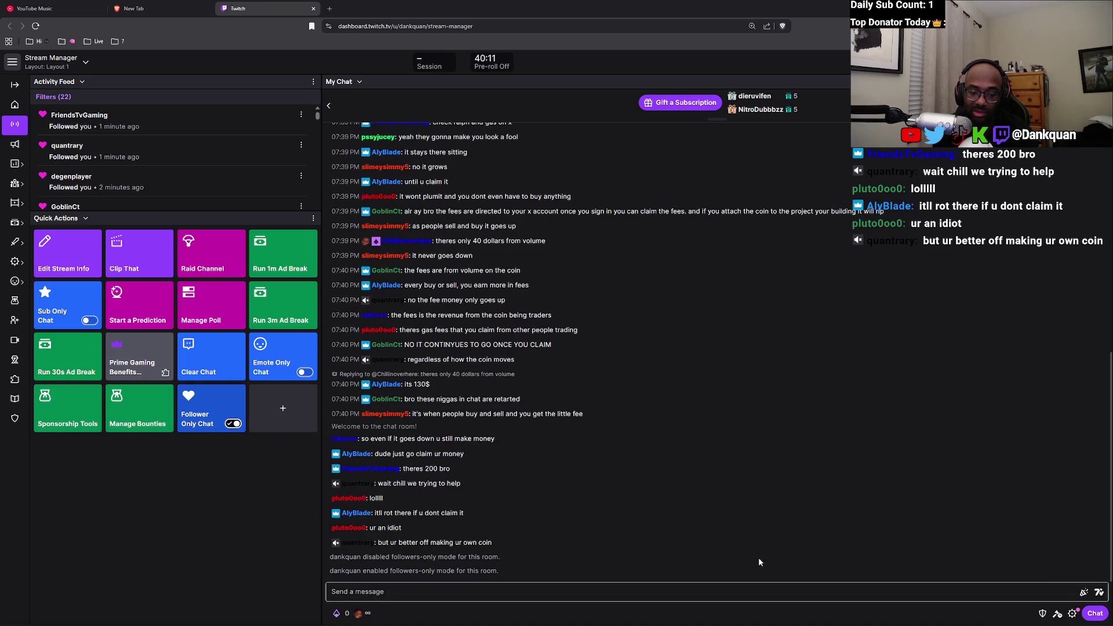
pyautogui.click(1071, 614)
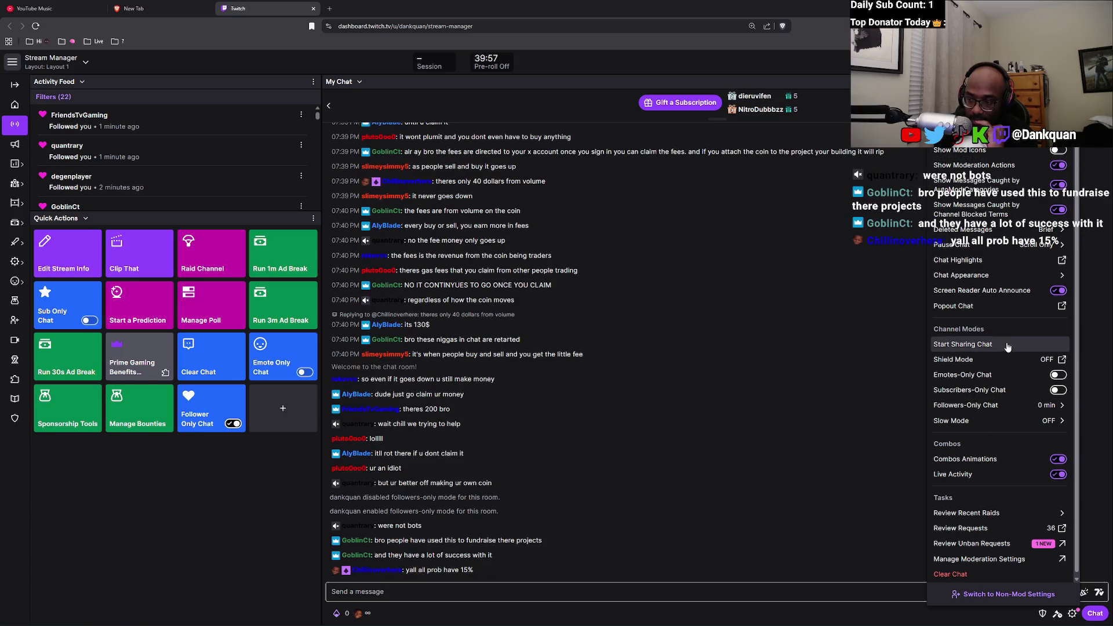
pyautogui.click(979, 406)
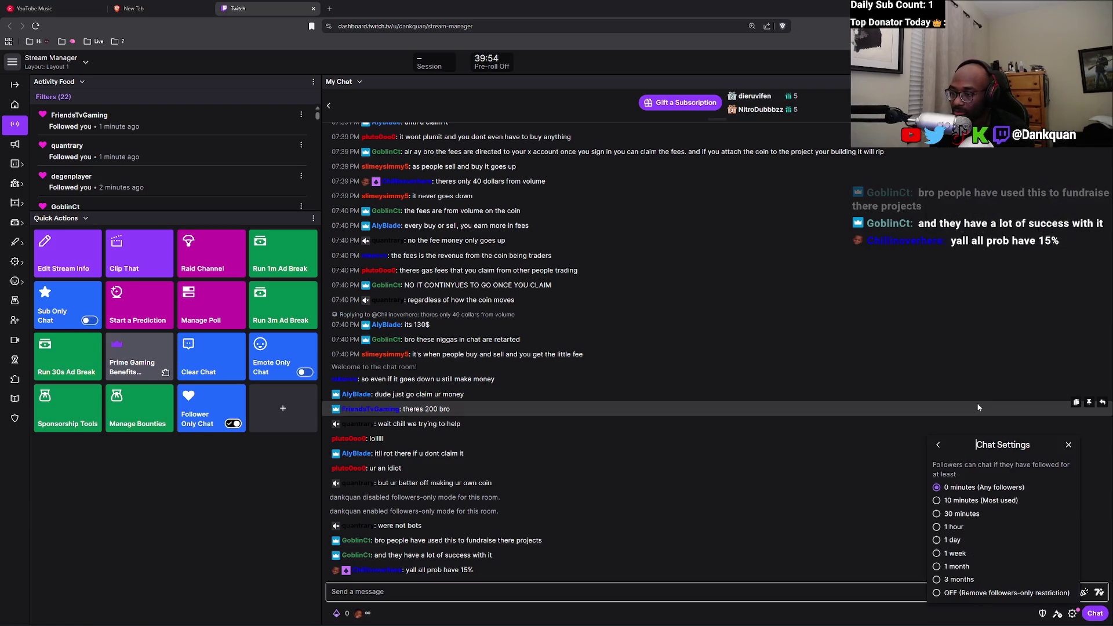
pyautogui.click(948, 515)
pyautogui.click(769, 479)
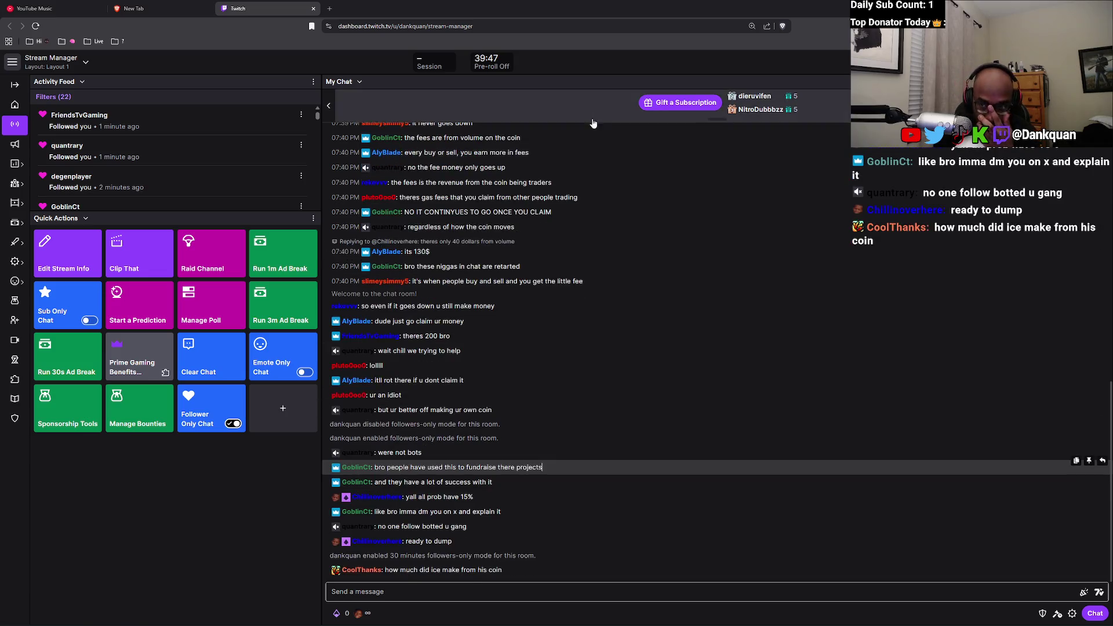
# Expand the monthly top gifters leaderboard, view a chatter's viewer card, and scroll through chat.
pyautogui.click(575, 119)
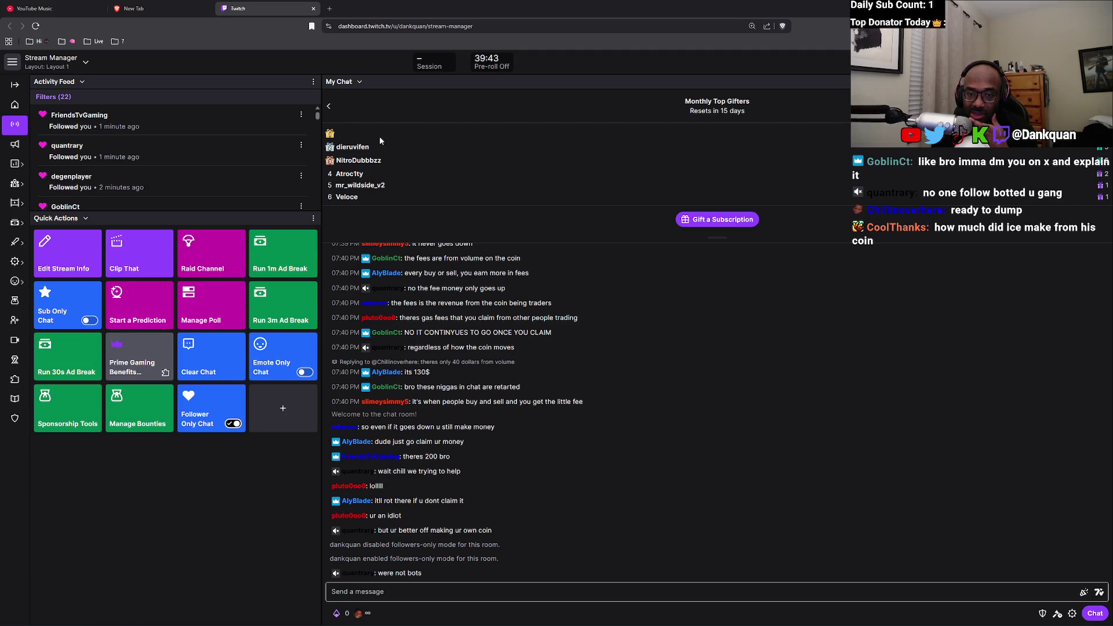
pyautogui.click(358, 573)
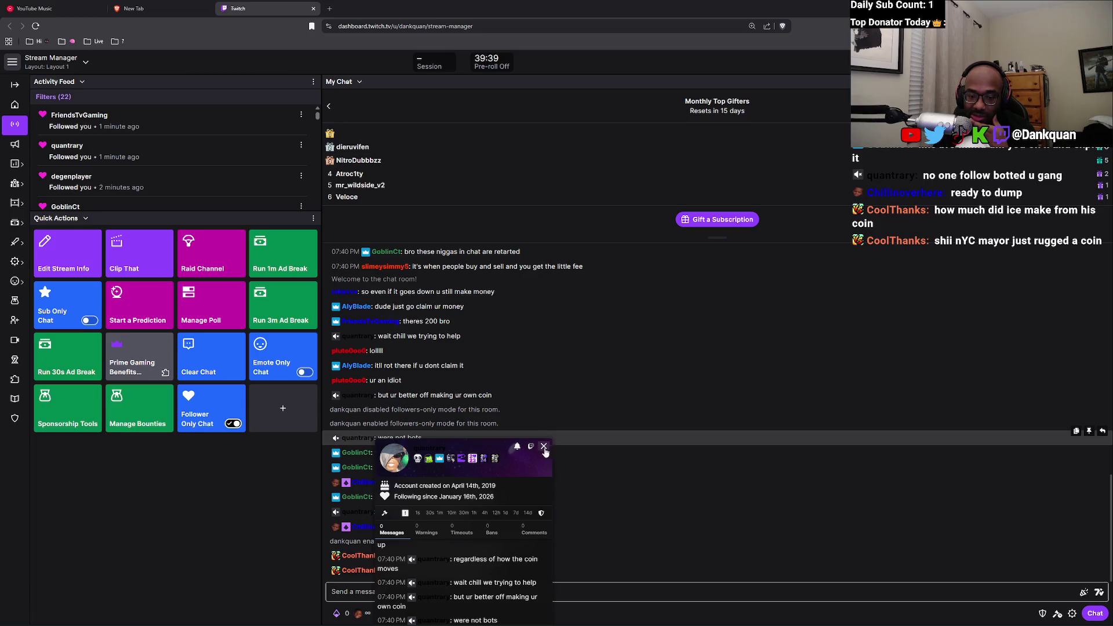
pyautogui.click(544, 447)
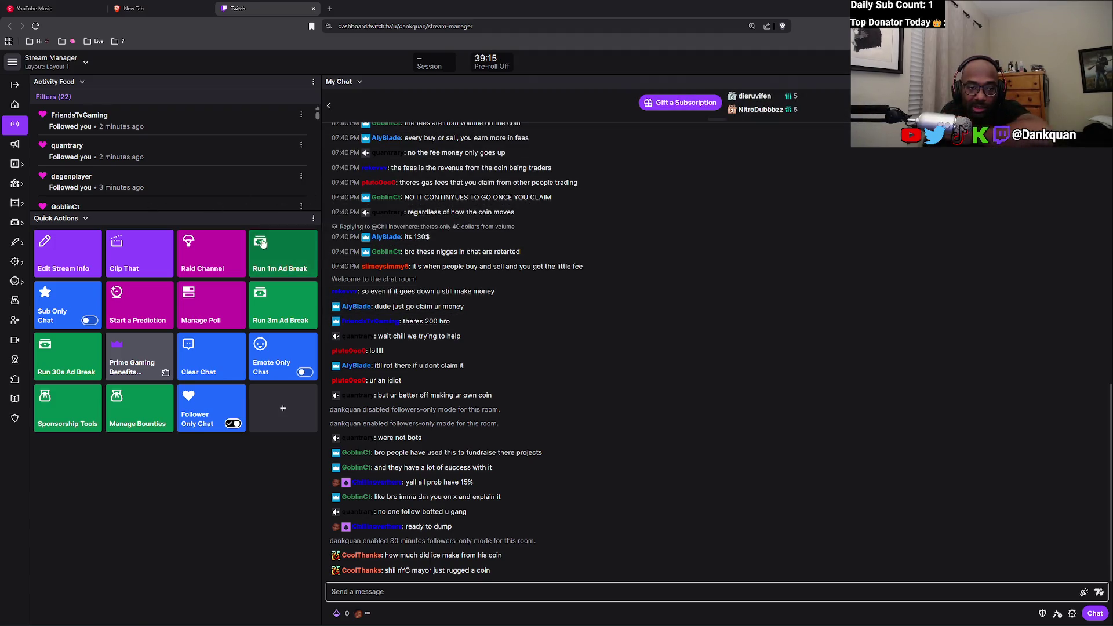
pyautogui.scroll(-5, 202, 184)
pyautogui.scroll(-5, 230, 191)
pyautogui.scroll(10, 231, 191)
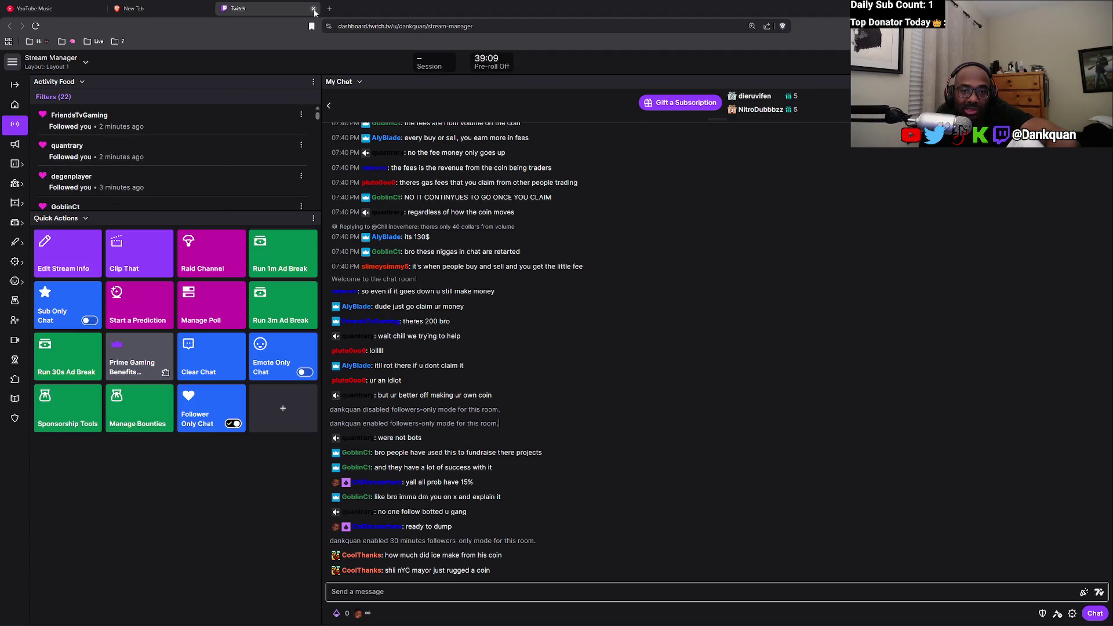
# Close the Twitch dashboard tab and the empty new tab, then Alt+Tab back to the Claude window.
pyautogui.click(314, 9)
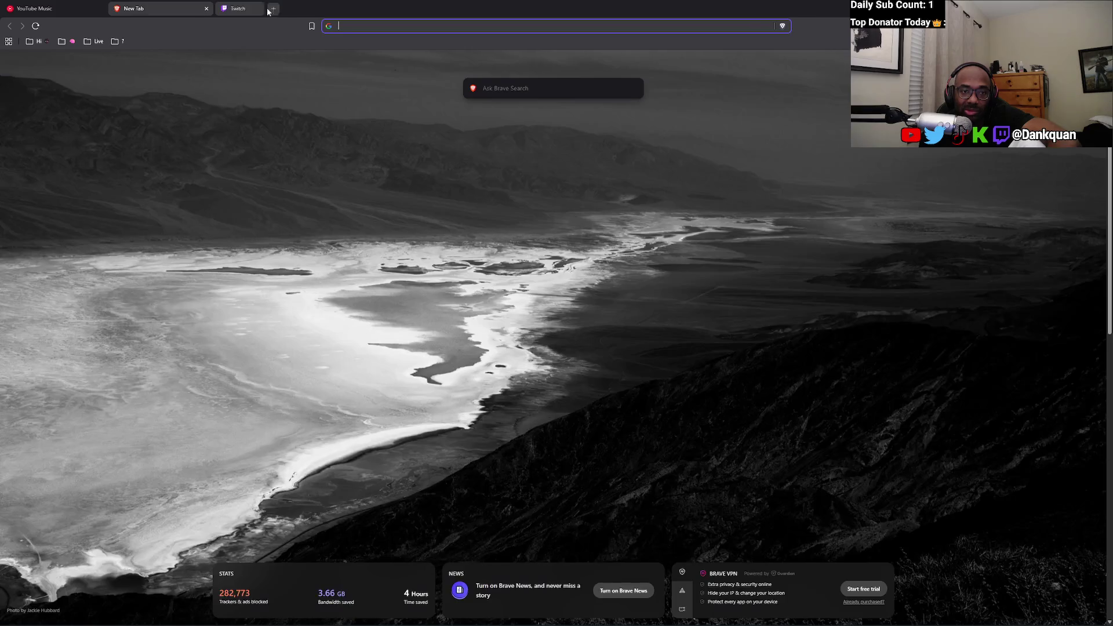
pyautogui.click(206, 8)
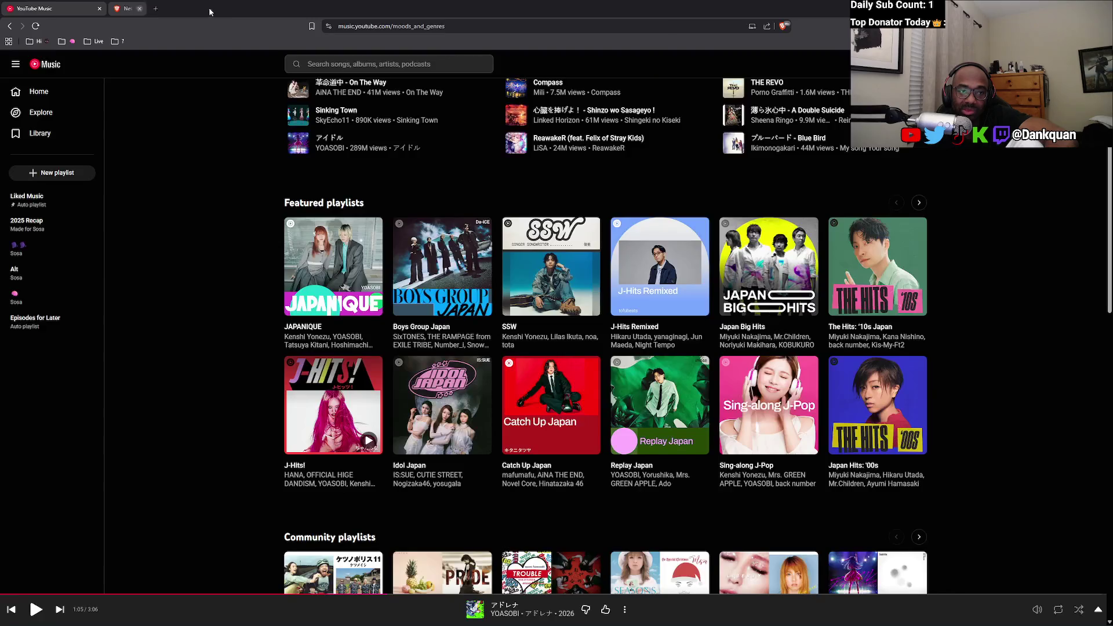
pyautogui.hotkey('alt', 'Tab')
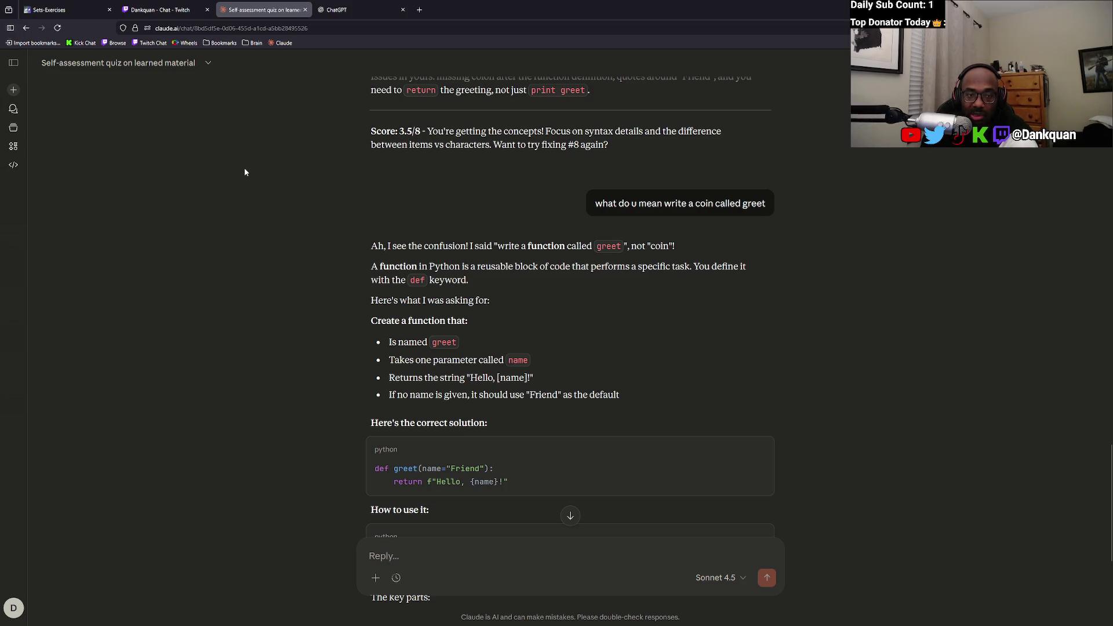
# Back in the Claude quiz chat, select both lines of the greet solution, then go to Sets-Exercises.
pyautogui.click(174, 11)
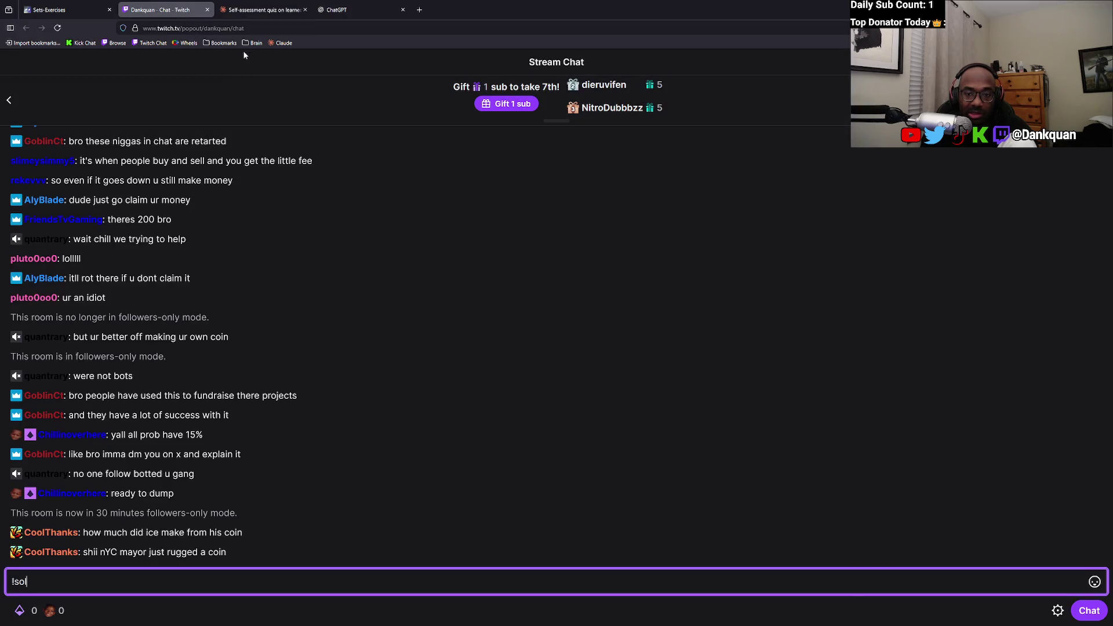
pyautogui.click(237, 3)
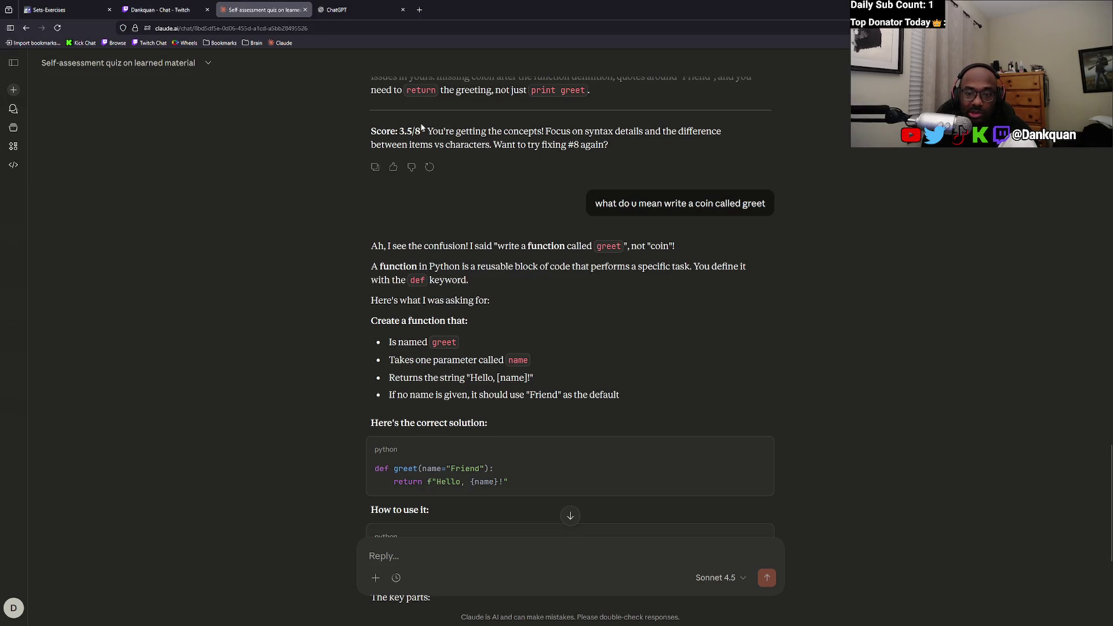
pyautogui.moveTo(348, 200); pyautogui.dragTo(320, 243)
pyautogui.click(320, 241)
pyautogui.scroll(-2, 426, 270)
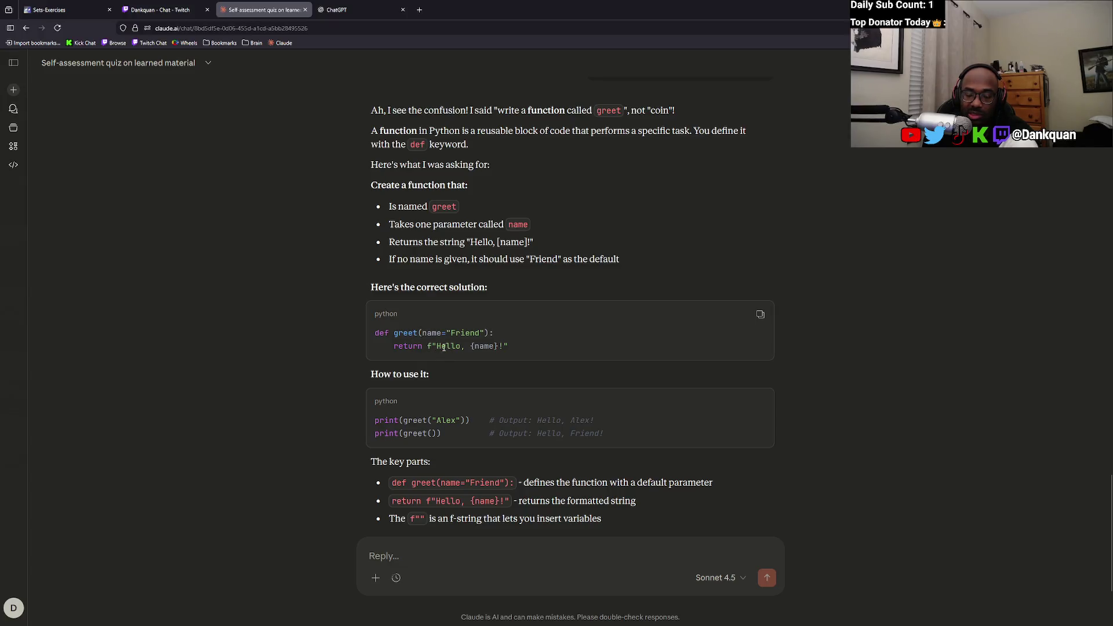
pyautogui.moveTo(512, 347); pyautogui.dragTo(334, 333)
pyautogui.hotkey('ctrl', 'c')
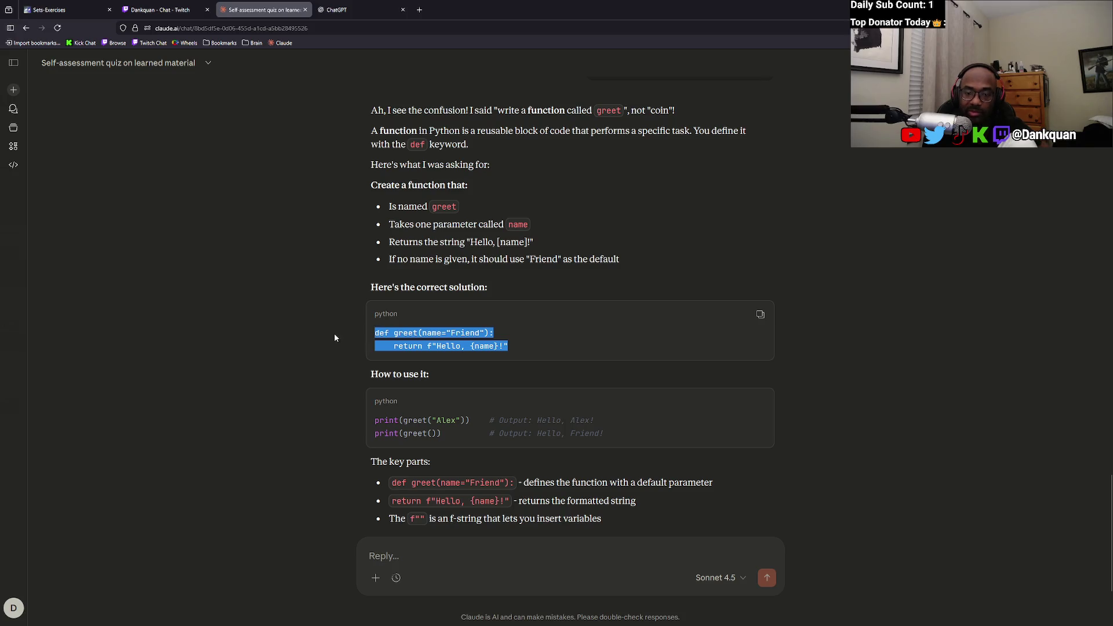
pyautogui.click(50, 10)
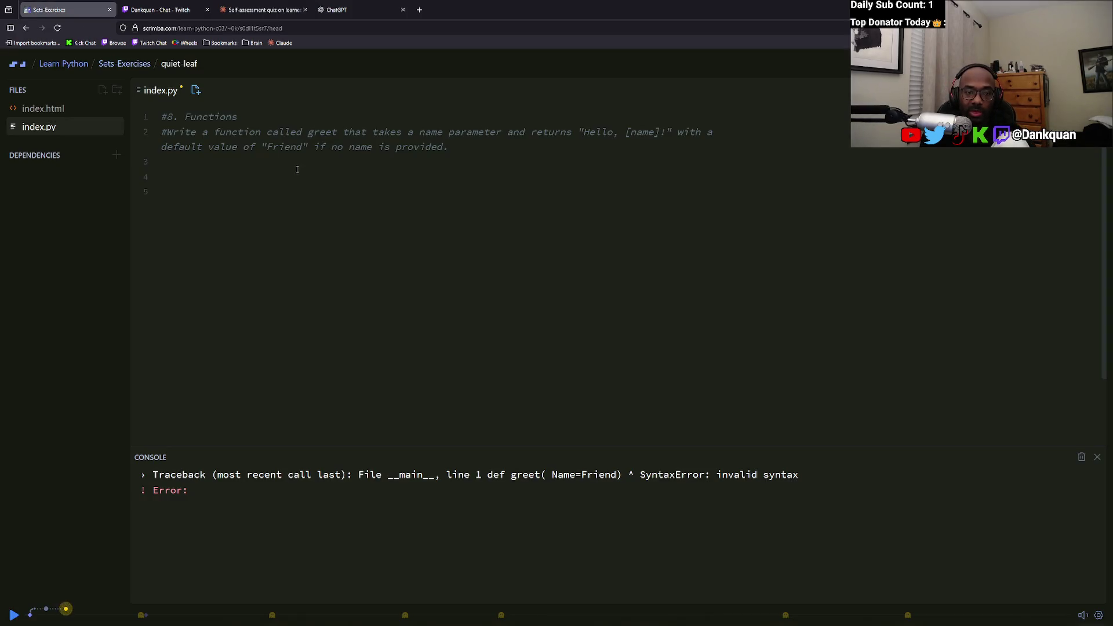
# Replace the comment lines in index.py with the pasted greet solution and add a new line.
pyautogui.hotkey('ctrl', 'a')
pyautogui.hotkey('ctrl', 'v')
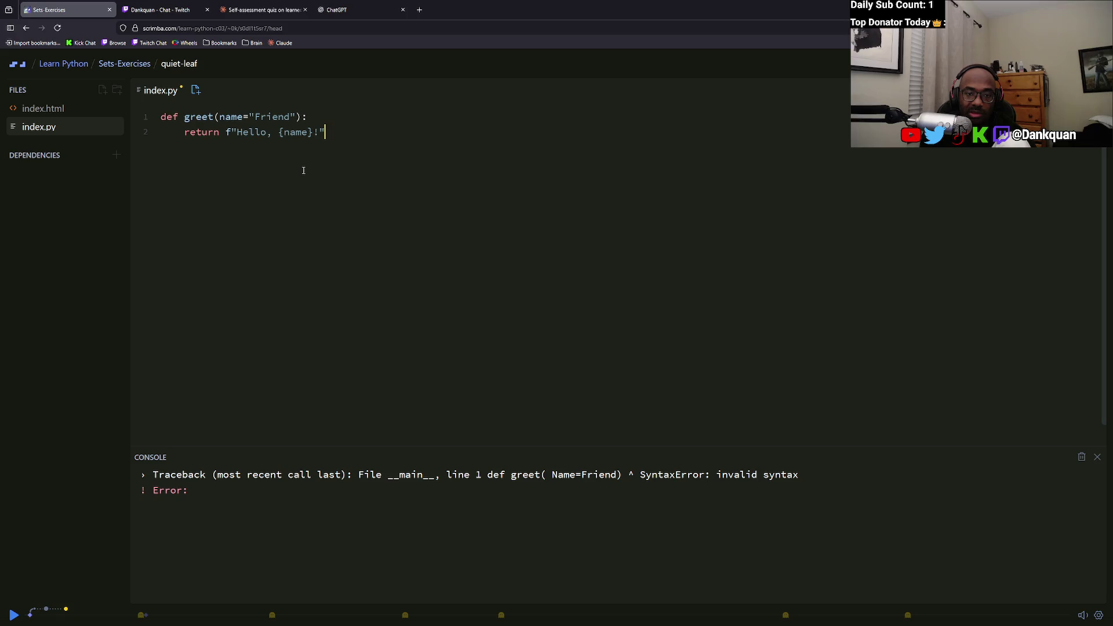
pyautogui.press('Return')
pyautogui.press('Return')
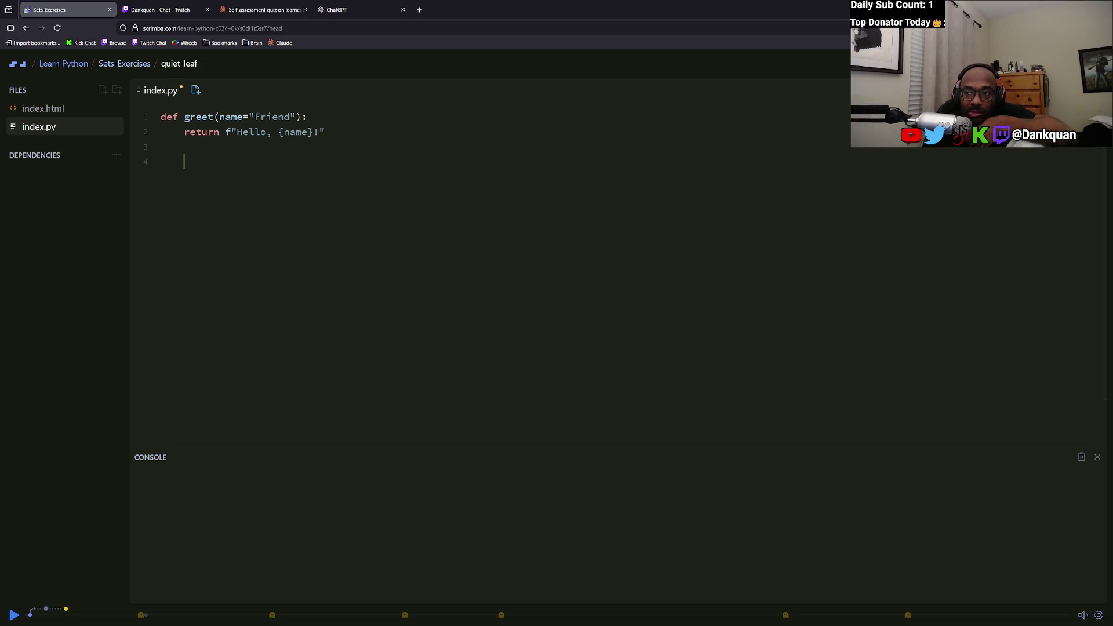
# In Claude's reply, select and copy the two print(greet(...)) usage example lines.
pyautogui.click(220, 4)
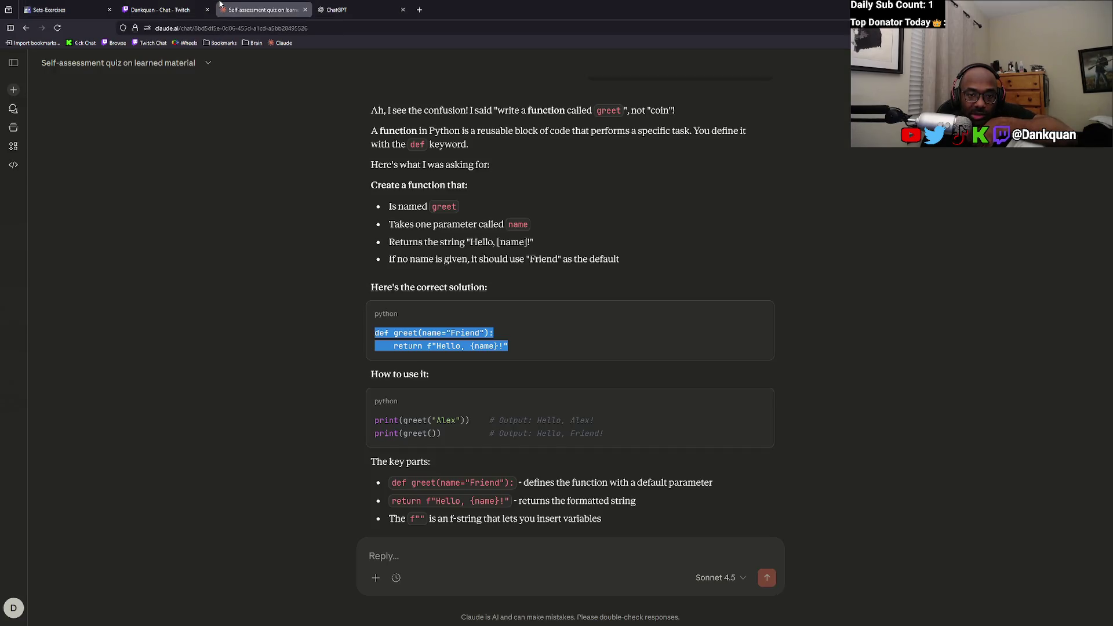
pyautogui.click(238, 183)
pyautogui.scroll(-3, 239, 182)
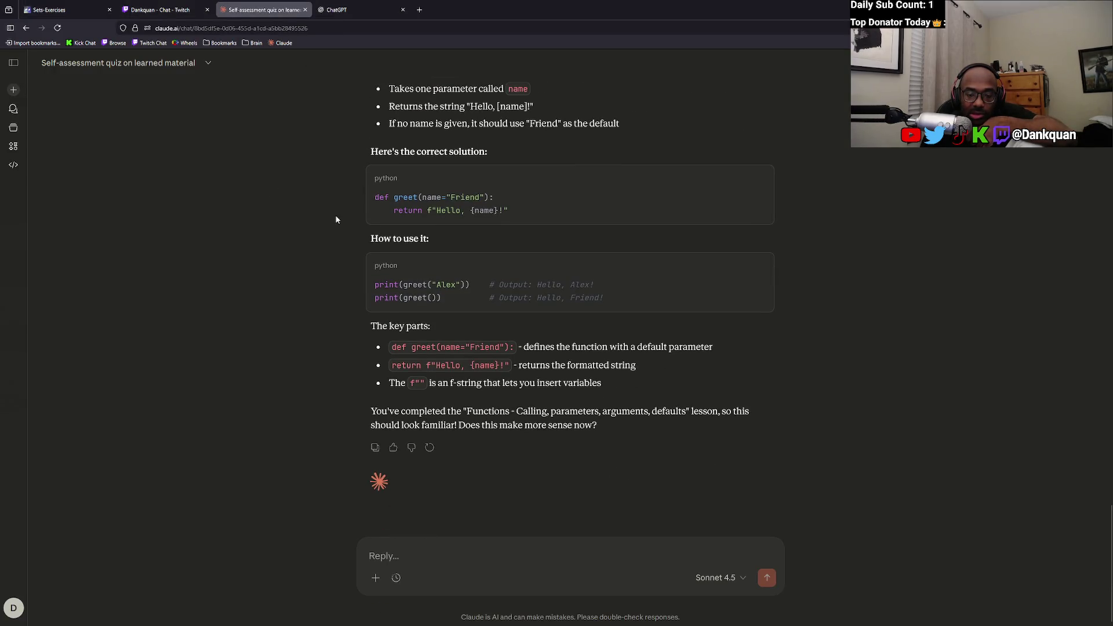
pyautogui.moveTo(589, 306)
pyautogui.mouseDown()
pyautogui.moveTo(360, 287)
pyautogui.moveTo(616, 297)
pyautogui.moveTo(362, 283)
pyautogui.mouseUp()
pyautogui.click(360, 287)
pyautogui.click(618, 297)
pyautogui.click(760, 266)
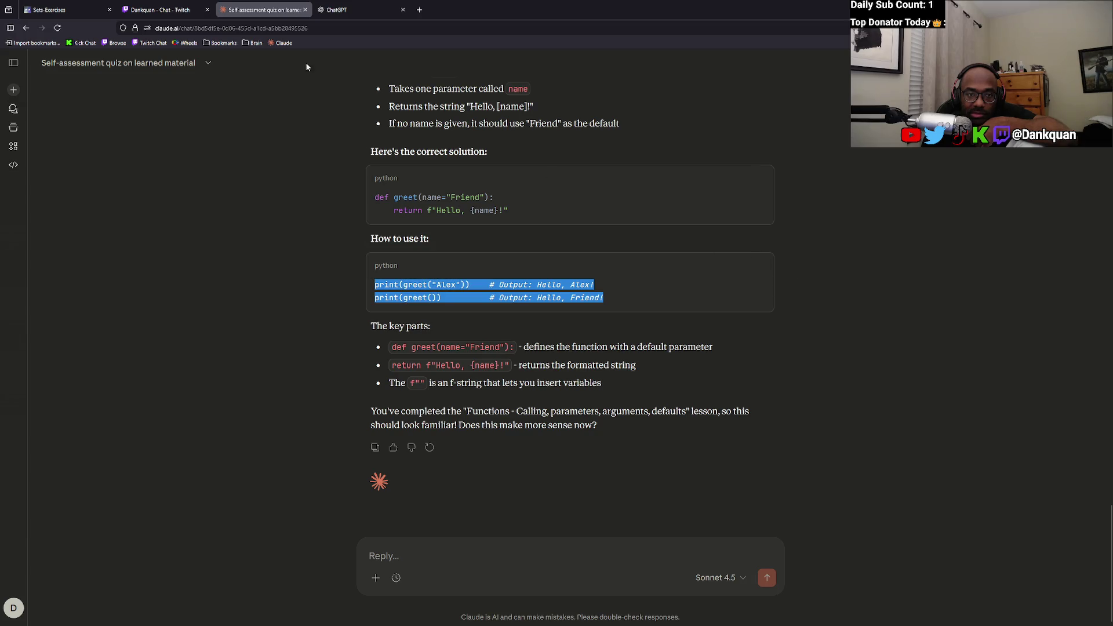
# Paste the examples into index.py, undo them, and instead type 'print greet' and run.
pyautogui.click(160, 10)
pyautogui.click(52, 10)
pyautogui.hotkey('ctrl', 'v')
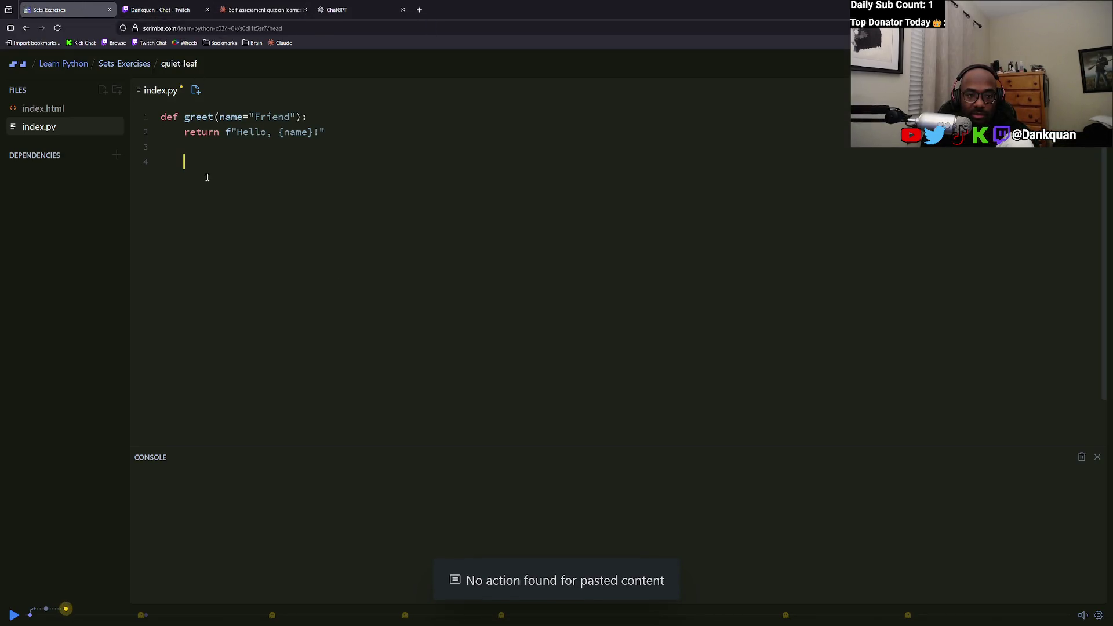
pyautogui.hotkey('ctrl', 'v')
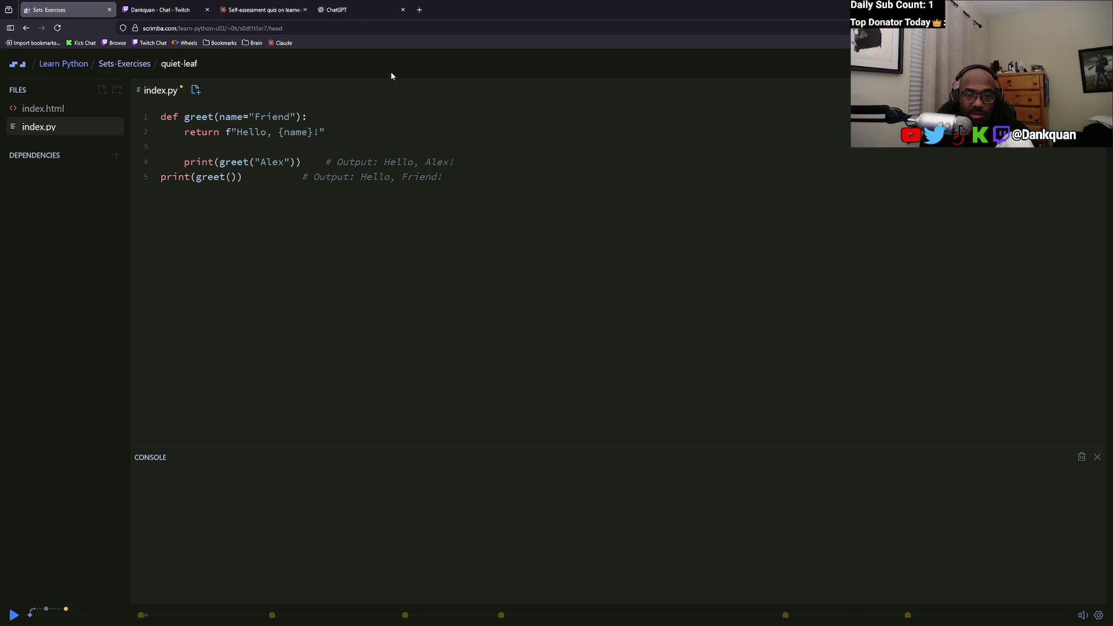
pyautogui.hotkey('ctrl', 'z')
pyautogui.press('Return')
pyautogui.write('print greet')
pyautogui.hotkey('ctrl', 's')
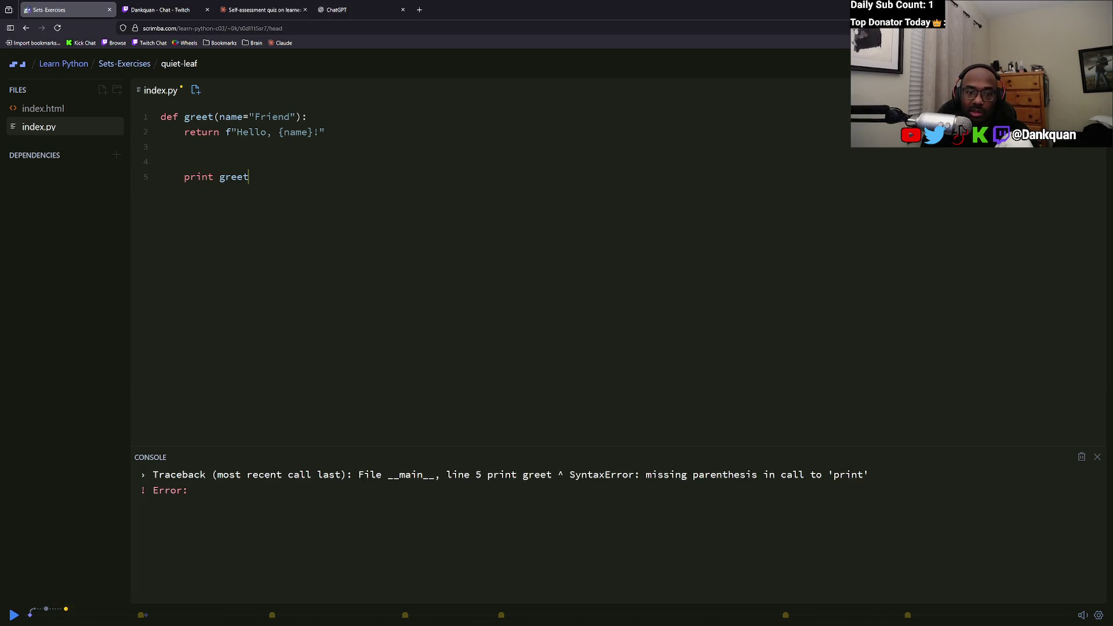
# Wrap greet in parentheses as print (greet), then return to Claude's greet solution.
pyautogui.click(220, 177)
pyautogui.write('(')
pyautogui.write(')')
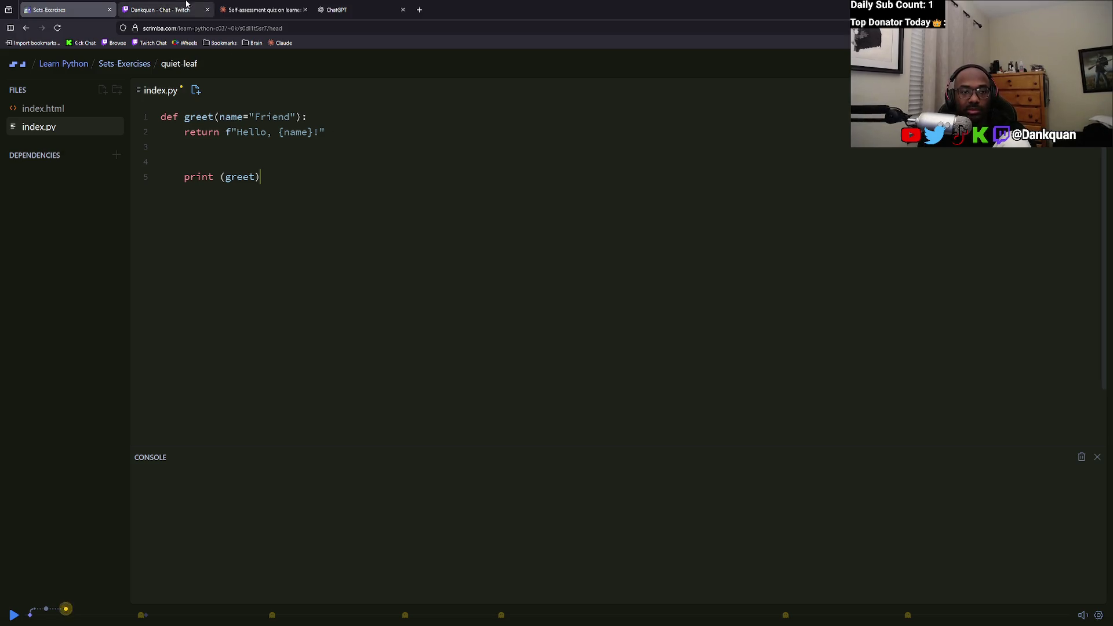
pyautogui.click(278, 4)
pyautogui.click(301, 232)
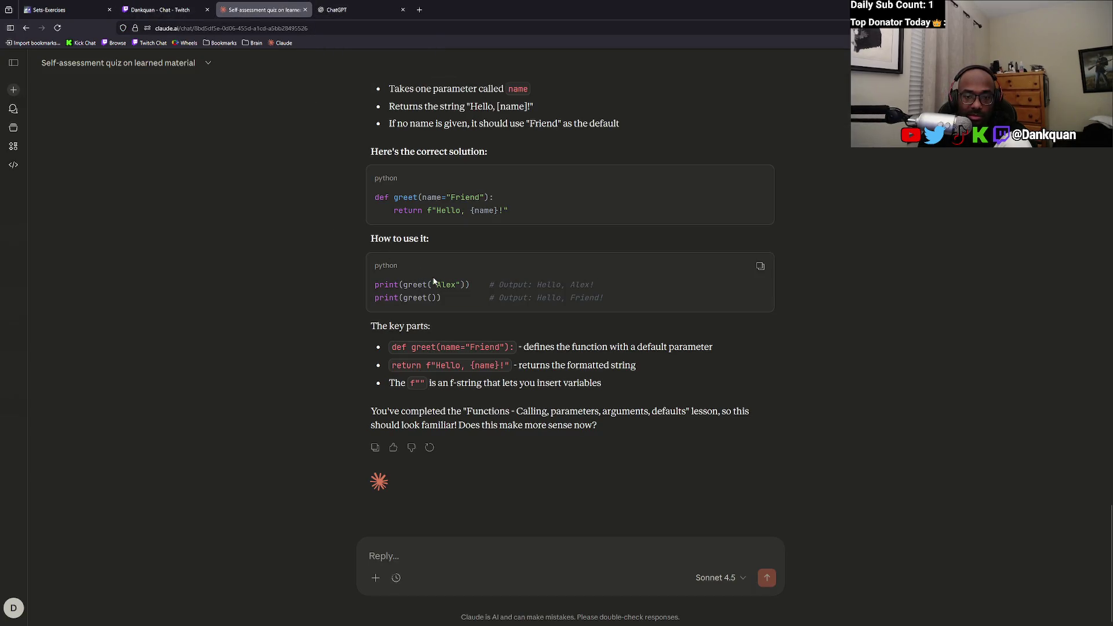
# Look over the two solution lines in Claude, then return to the Scrimba exercise editor.
pyautogui.moveTo(519, 212)
pyautogui.mouseDown()
pyautogui.moveTo(406, 198)
pyautogui.moveTo(354, 174)
pyautogui.moveTo(366, 197)
pyautogui.mouseUp()
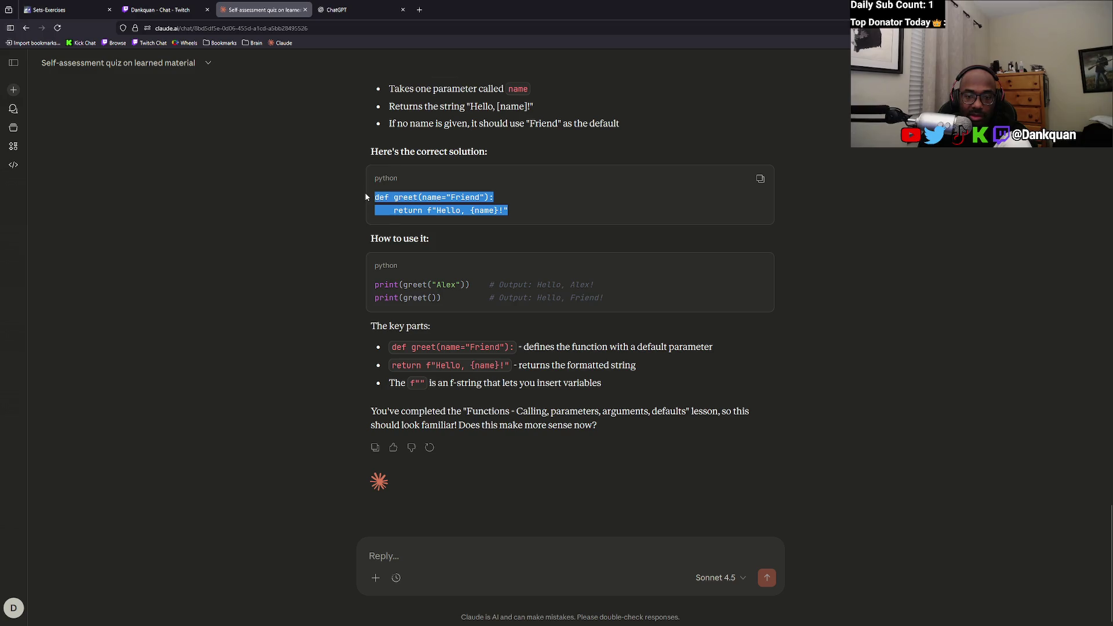
pyautogui.click(320, 204)
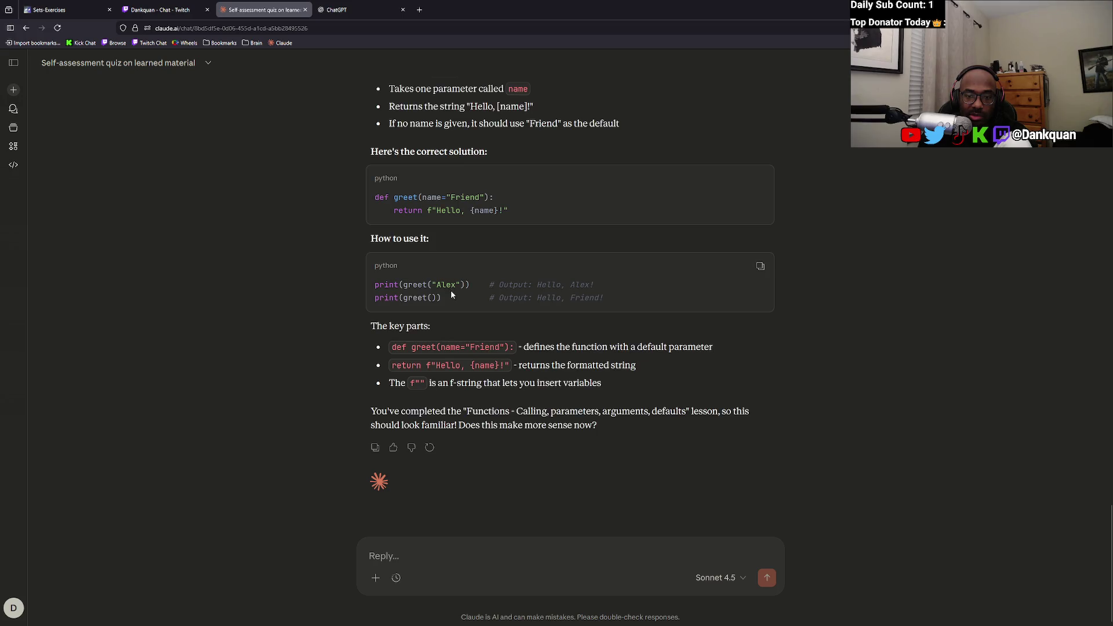
pyautogui.click(342, 10)
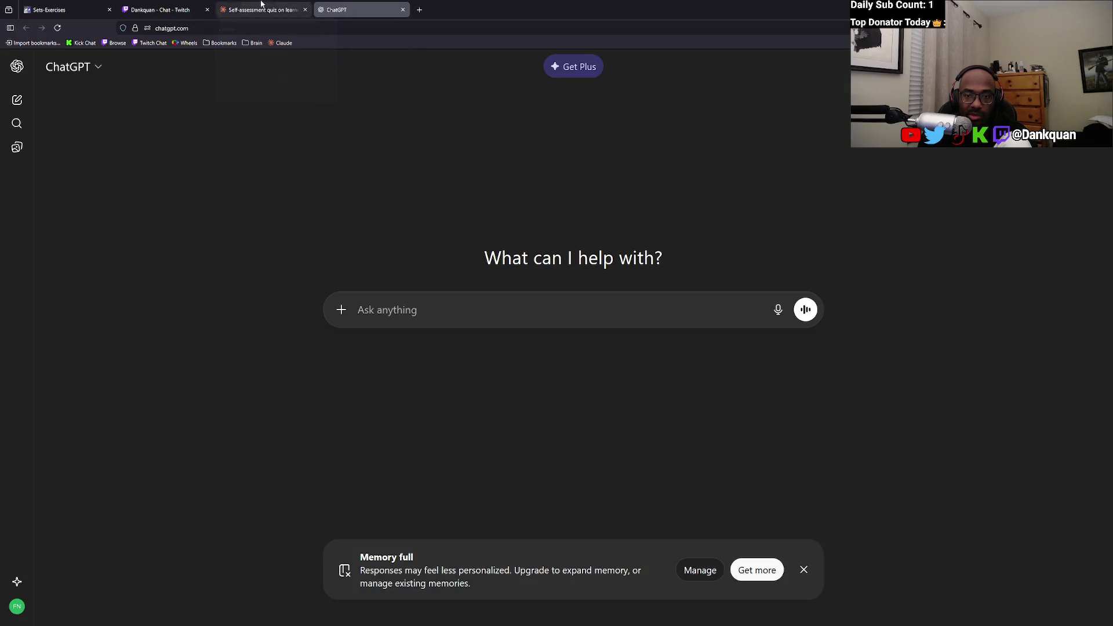
pyautogui.click(163, 9)
pyautogui.click(53, 9)
# Add () after greet and rebalance the parentheses to print (greet()), running the code midway.
pyautogui.click(259, 177)
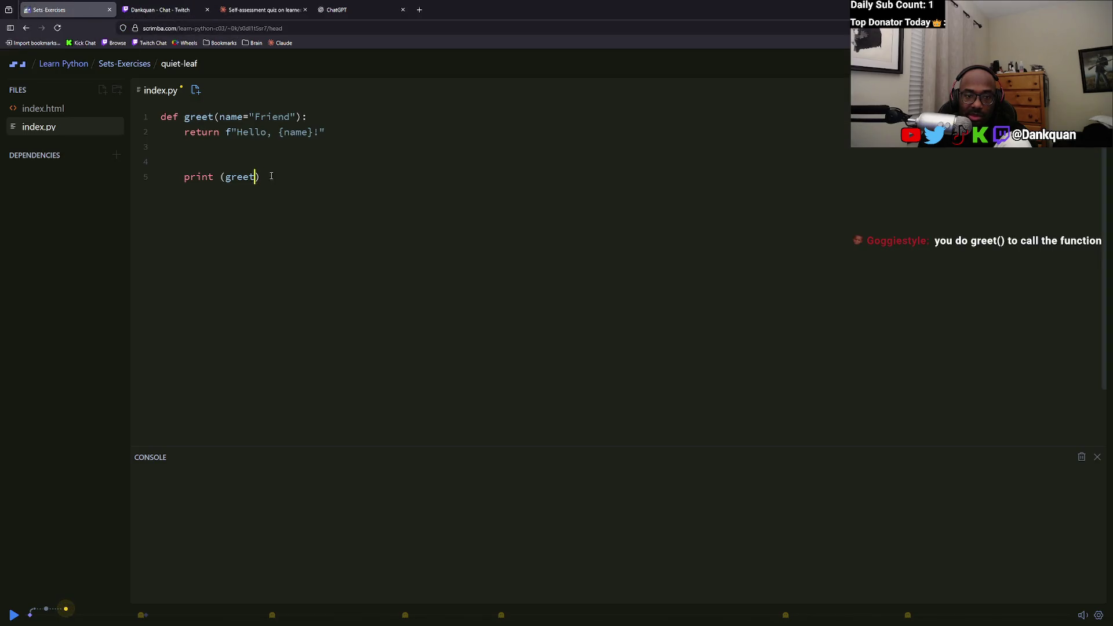
pyautogui.write('()')
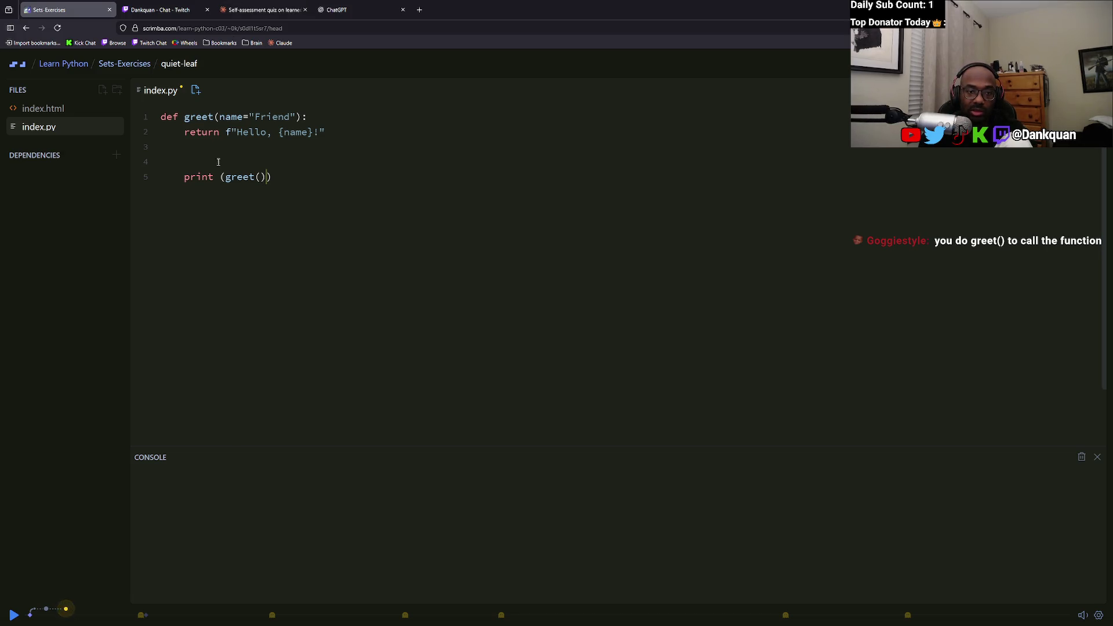
pyautogui.press('BackSpace')
pyautogui.press('BackSpace')
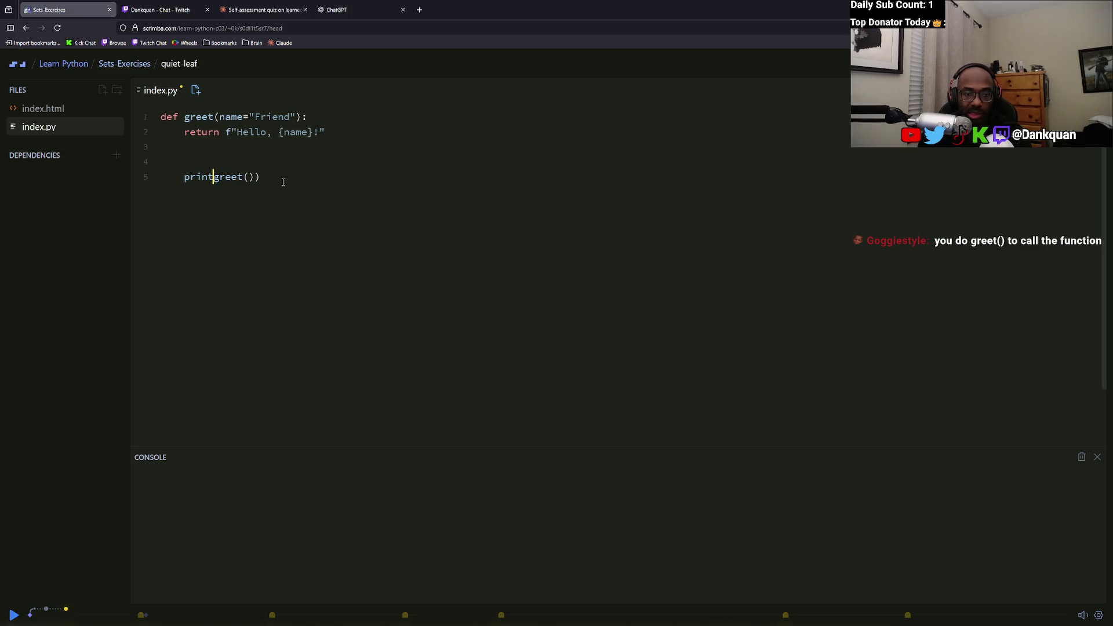
pyautogui.click(283, 175)
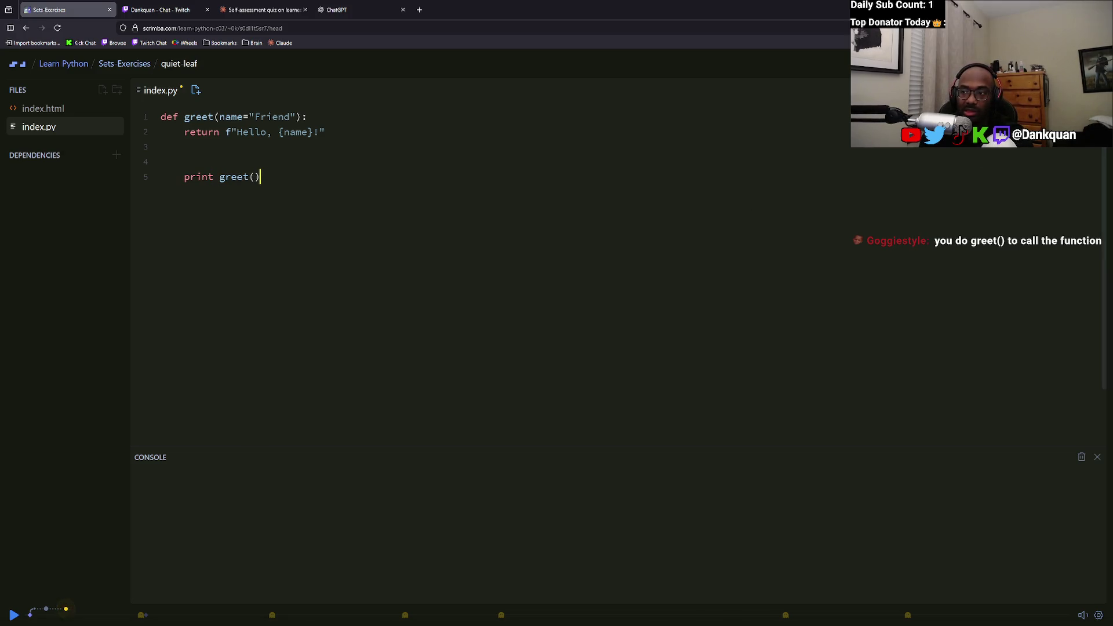
pyautogui.hotkey('ctrl', 's')
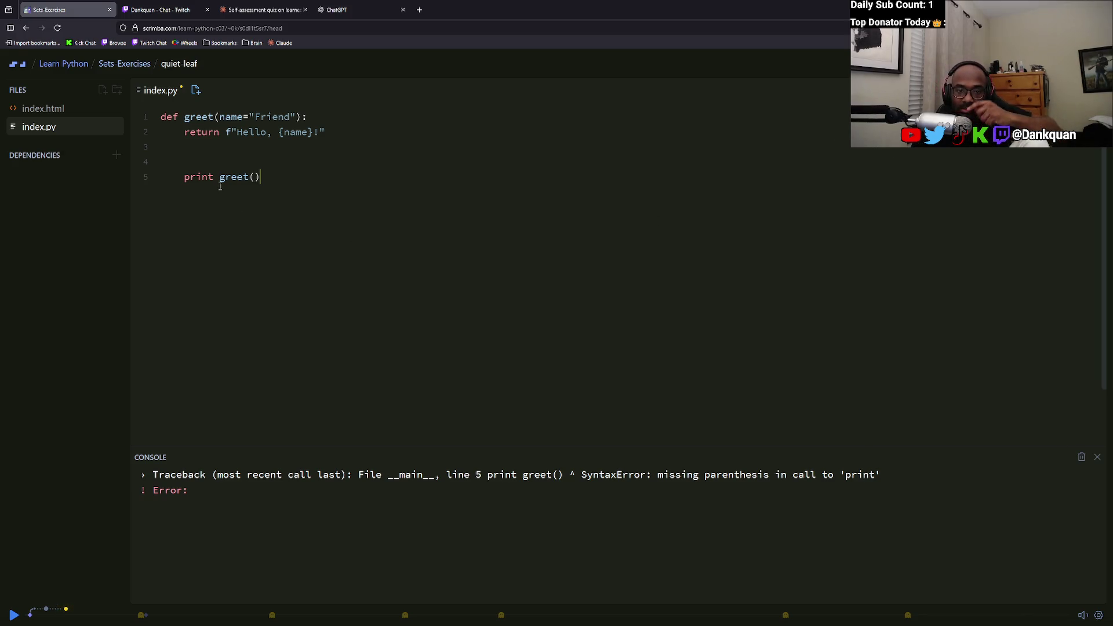
pyautogui.write(')')
pyautogui.press('BackSpace')
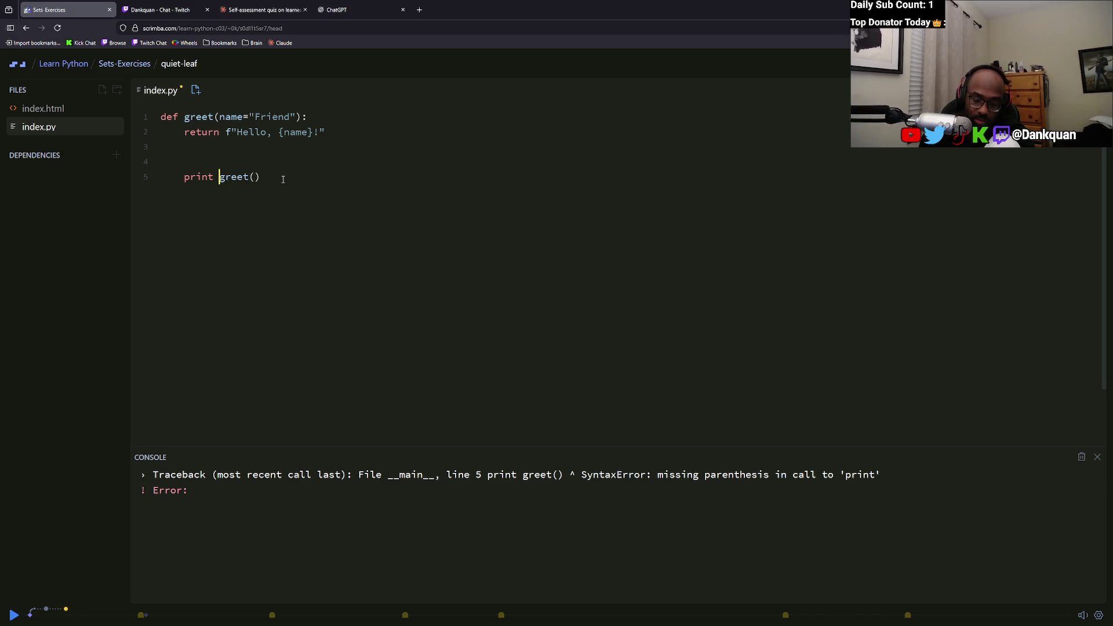
pyautogui.write('(')
pyautogui.click(287, 178)
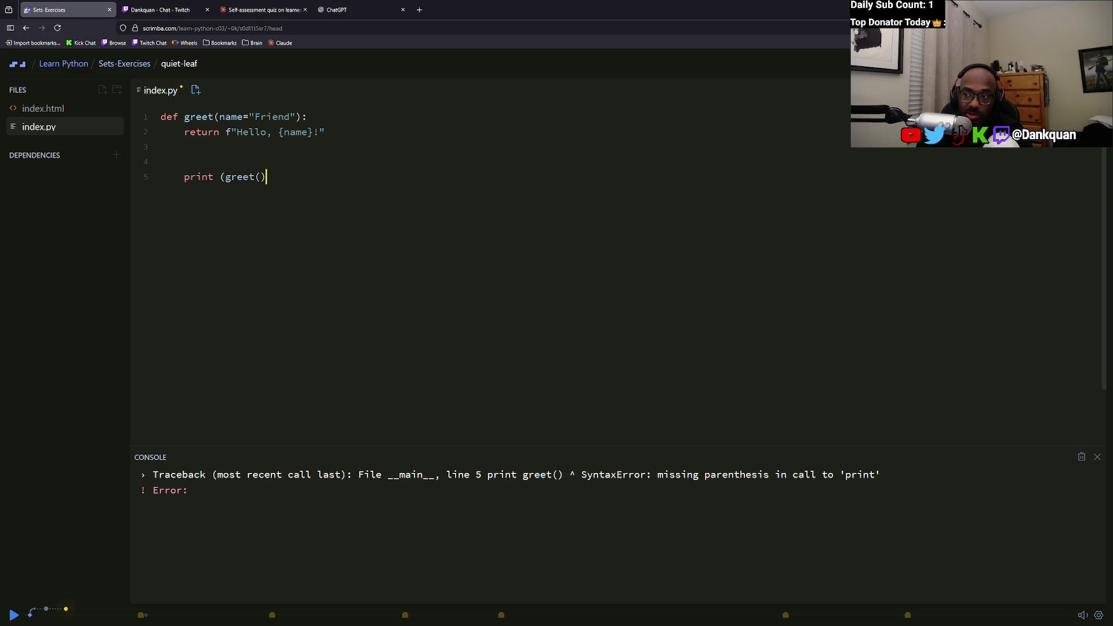
pyautogui.write(')')
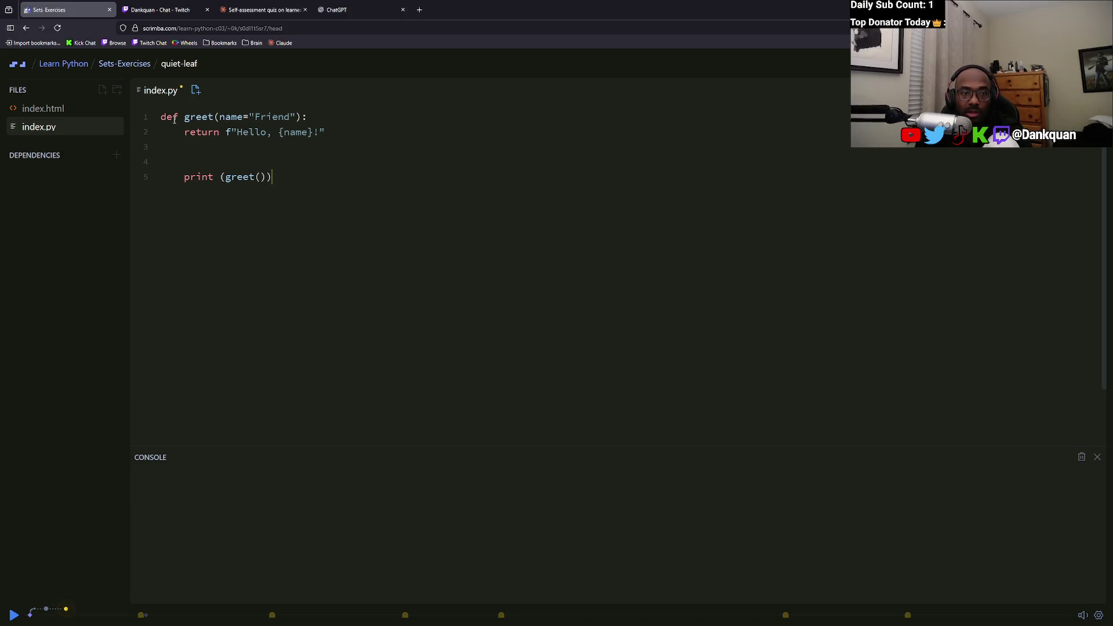
# Try 'Hi' inside greet(), remove it, and pull the print call up to unindented line 4.
pyautogui.click(263, 177)
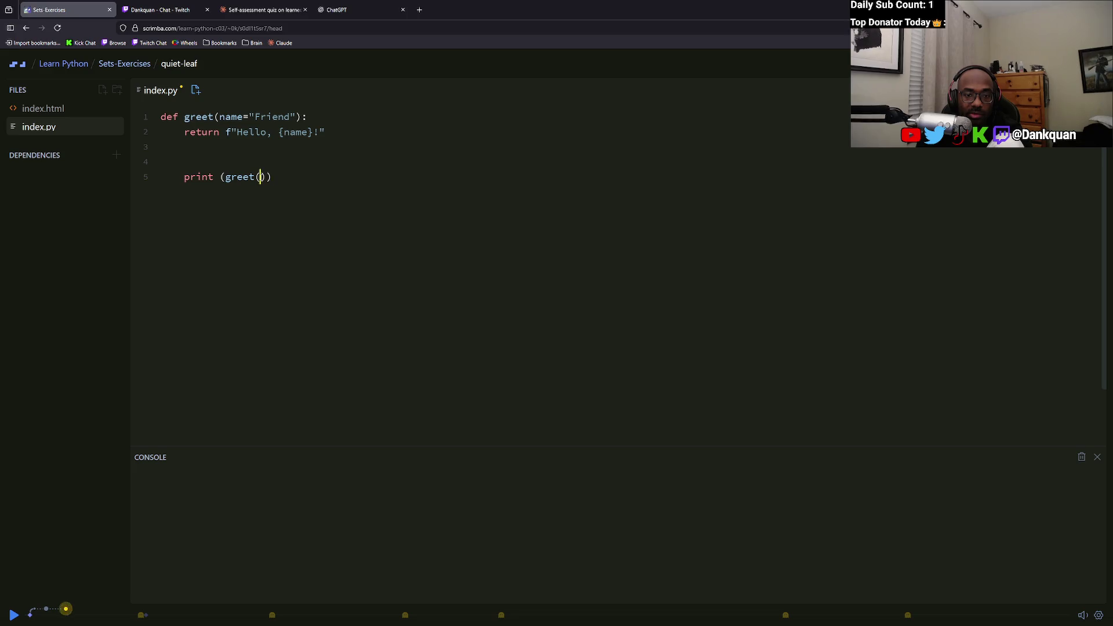
pyautogui.write('Hi')
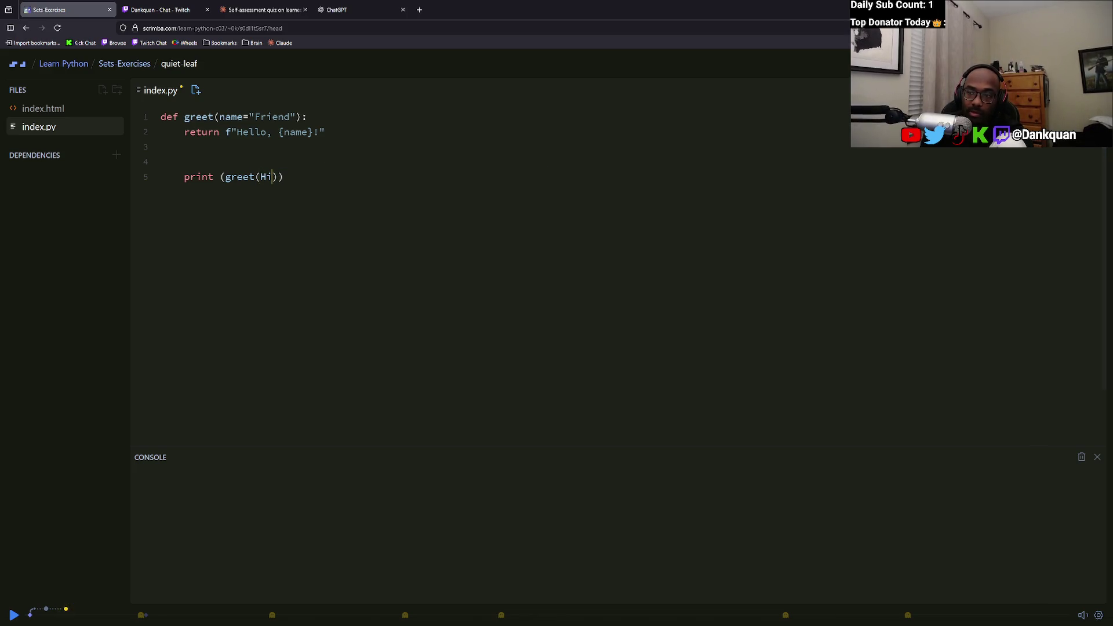
pyautogui.press('BackSpace')
pyautogui.press('BackSpace')
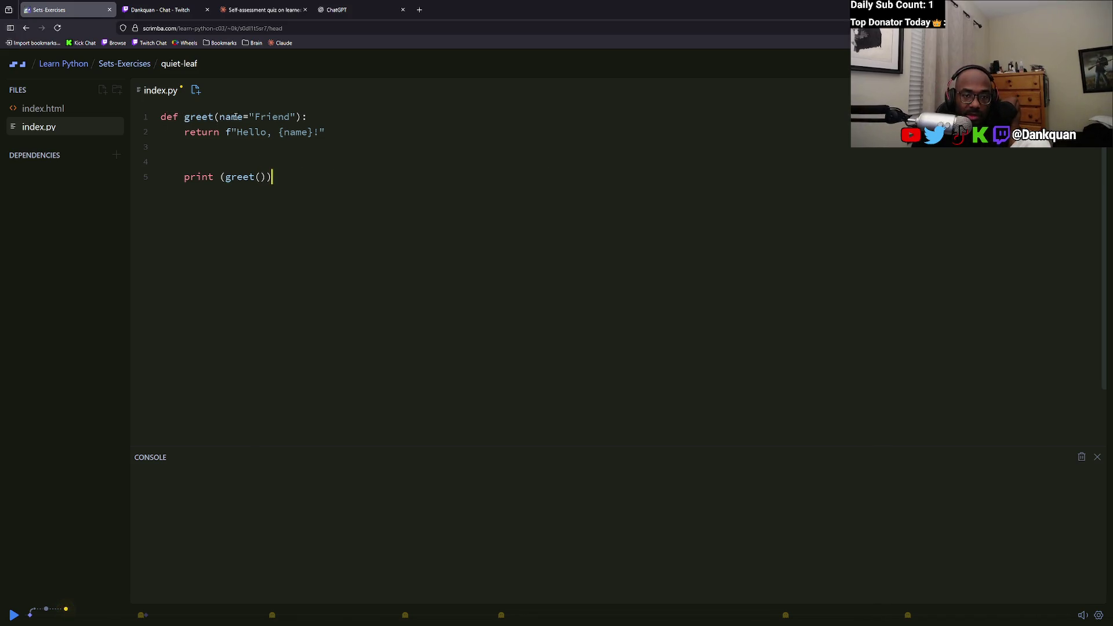
pyautogui.moveTo(188, 135); pyautogui.dragTo(230, 133)
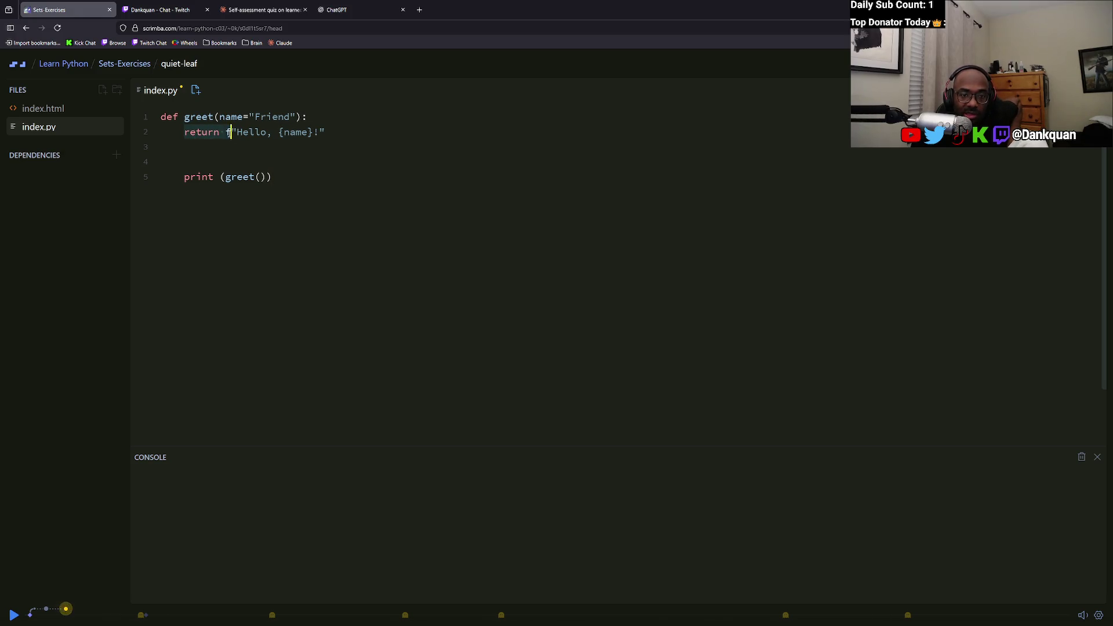
pyautogui.click(212, 133)
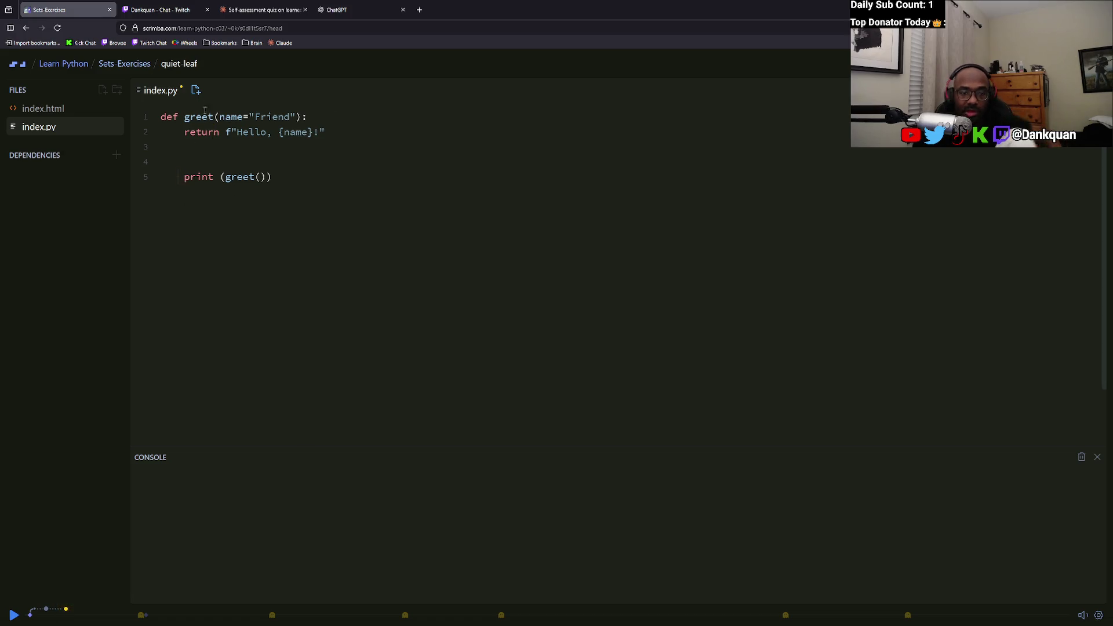
pyautogui.press('BackSpace')
pyautogui.press('BackSpace')
pyautogui.press('BackSpace')
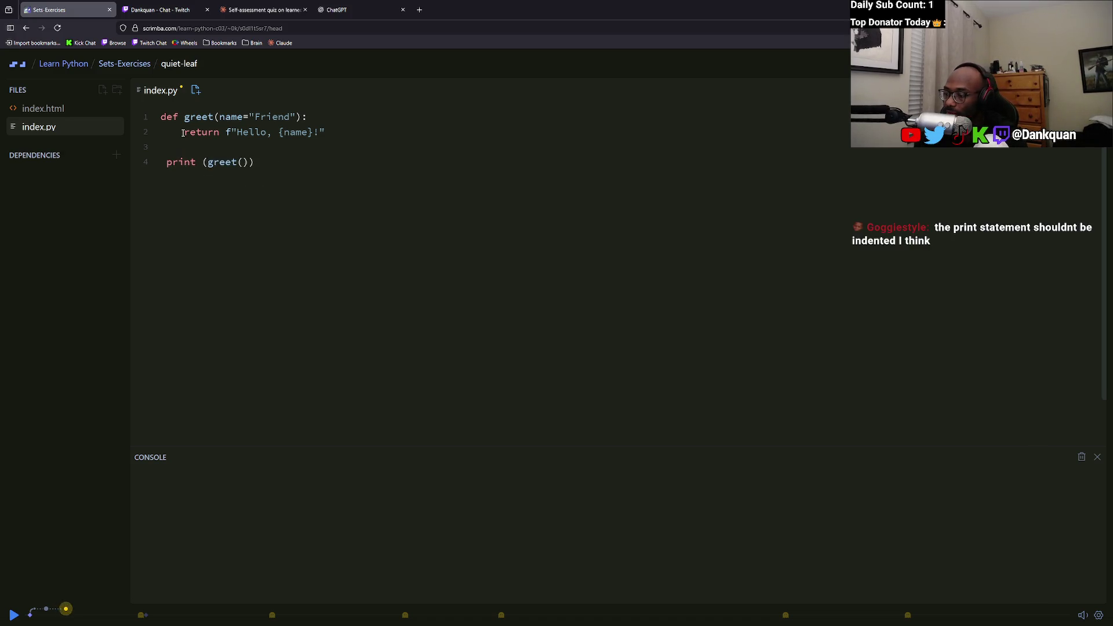
# Re-indent the return line, strip the print line's leading space, and run the greeting.
pyautogui.click(183, 132)
pyautogui.press('BackSpace')
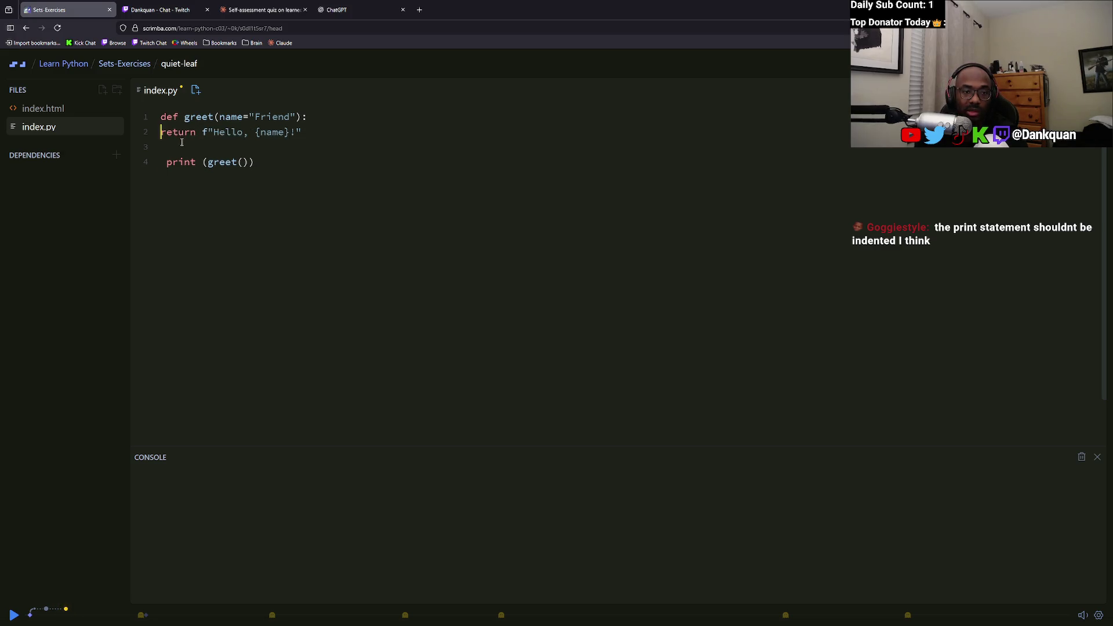
pyautogui.press('Tab')
pyautogui.click(166, 162)
pyautogui.press('BackSpace')
pyautogui.hotkey('ctrl', 's')
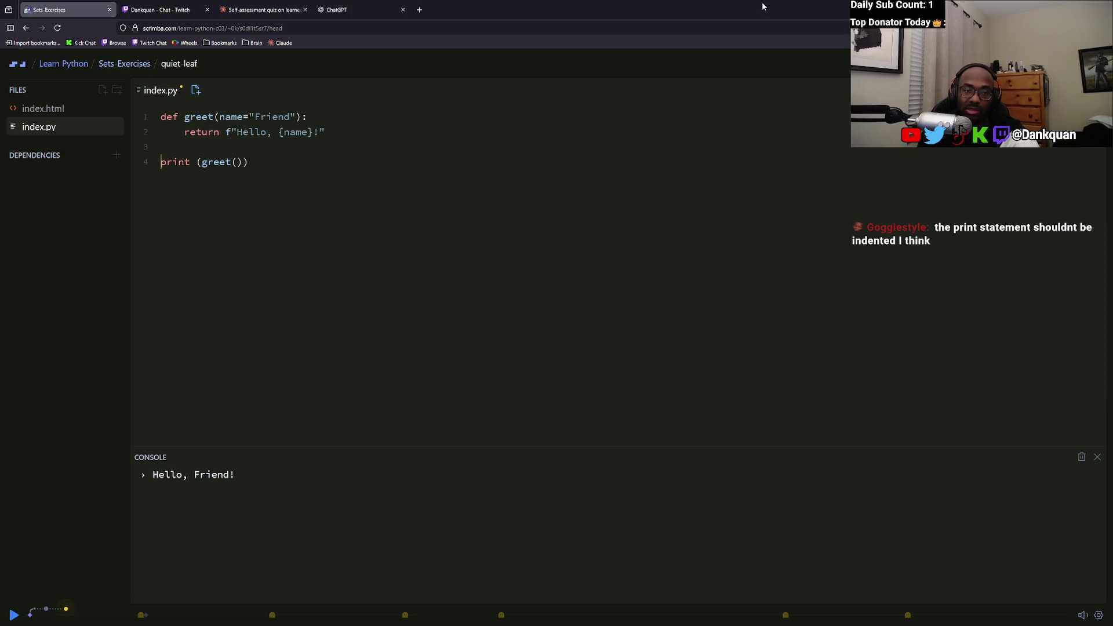
# Indent print on line 4 and run, unindent print and return, then re-indent return under greet.
pyautogui.press('Tab')
pyautogui.hotkey('ctrl', 's')
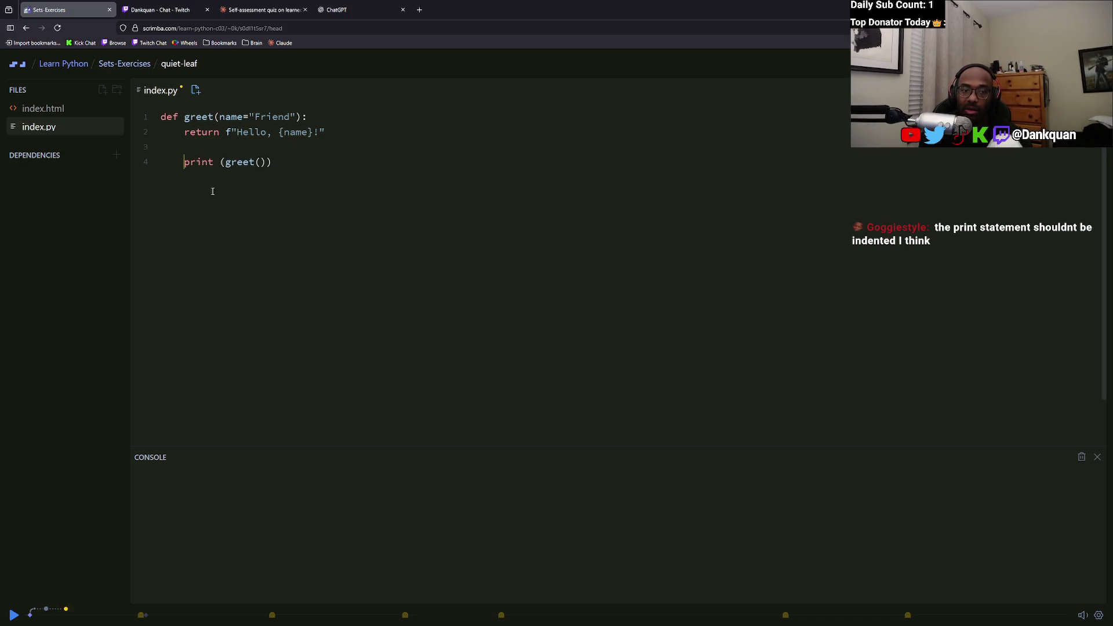
pyautogui.hotkey('shift', 'Tab')
pyautogui.click(184, 132)
pyautogui.hotkey('shift', 'Tab')
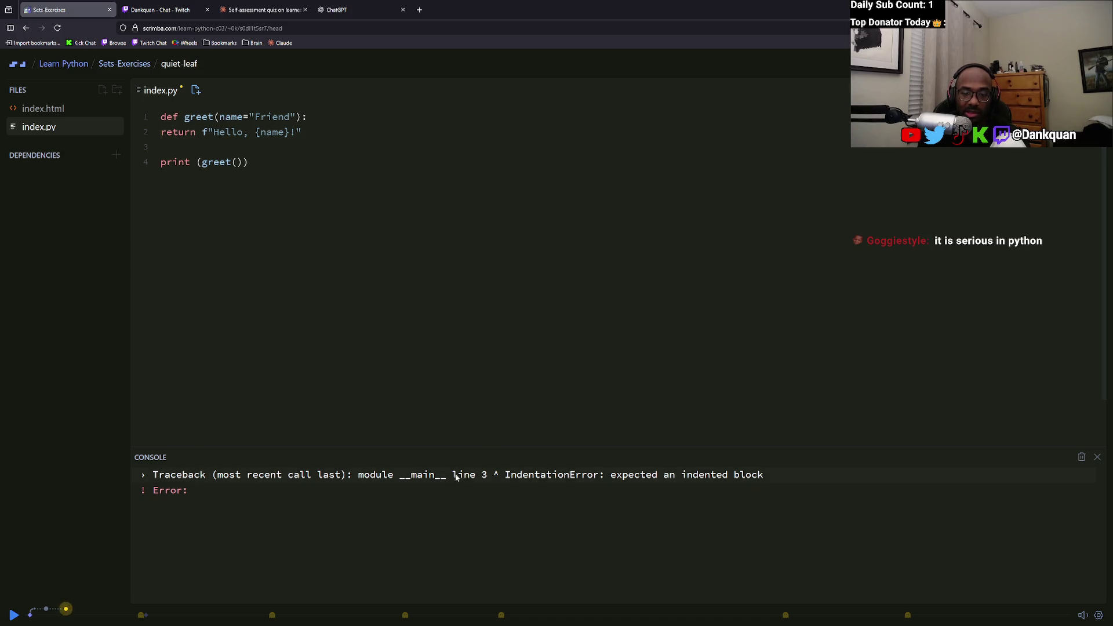
pyautogui.press('Tab')
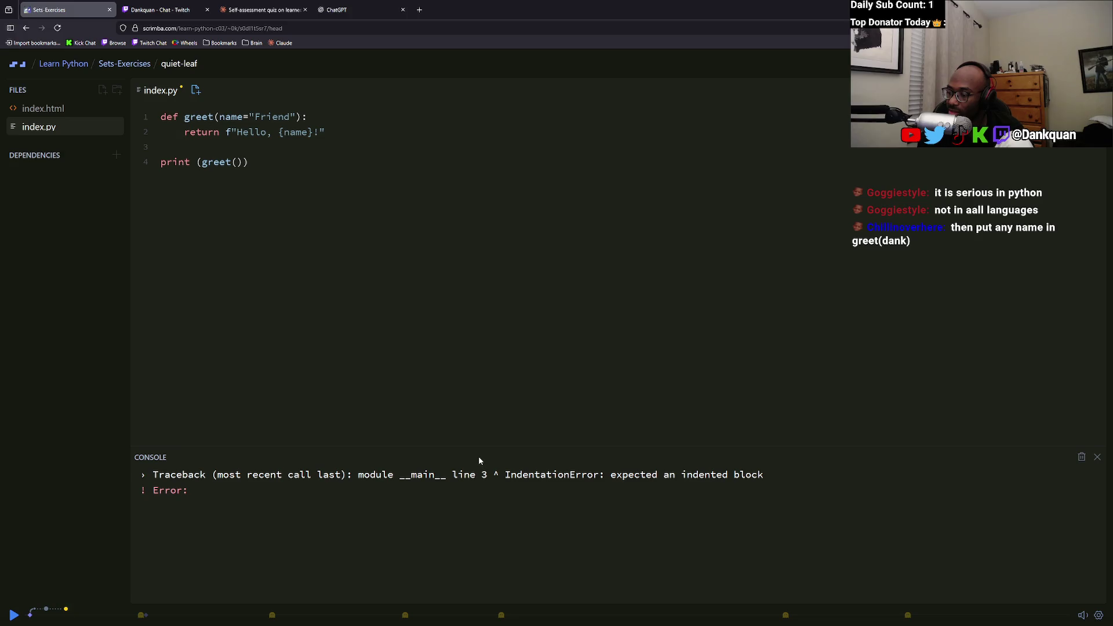
# Try Chill as greet's argument, then replace it with the quoted string 'chillin'.
pyautogui.write('Chill')
pyautogui.press('Return')
pyautogui.press('BackSpace')
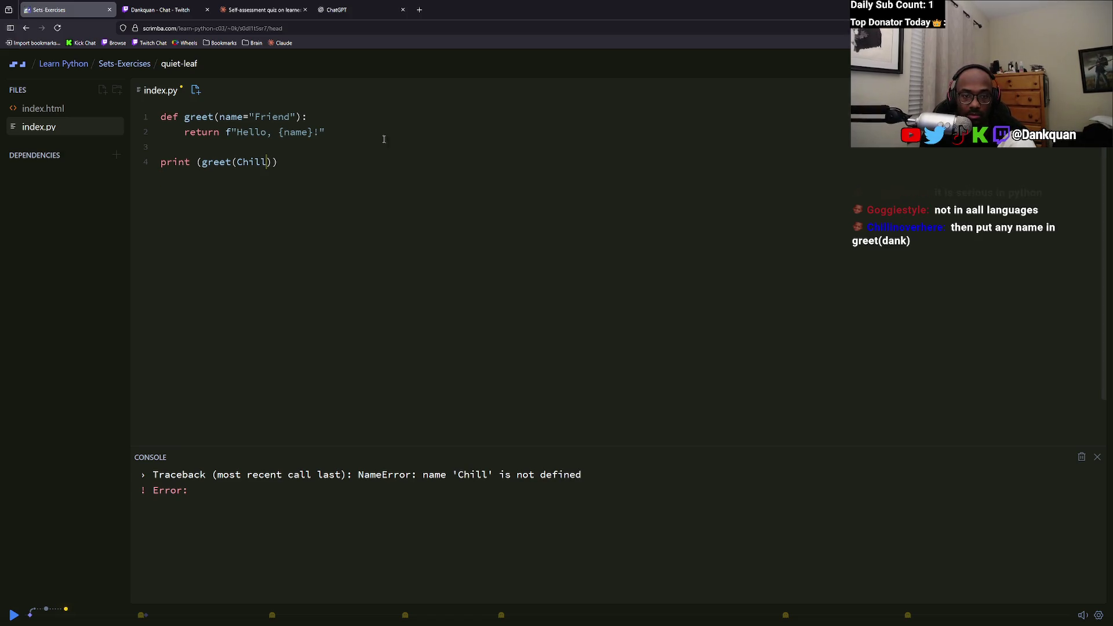
pyautogui.press('BackSpace')
pyautogui.press('BackSpace')
pyautogui.press('BackSpace')
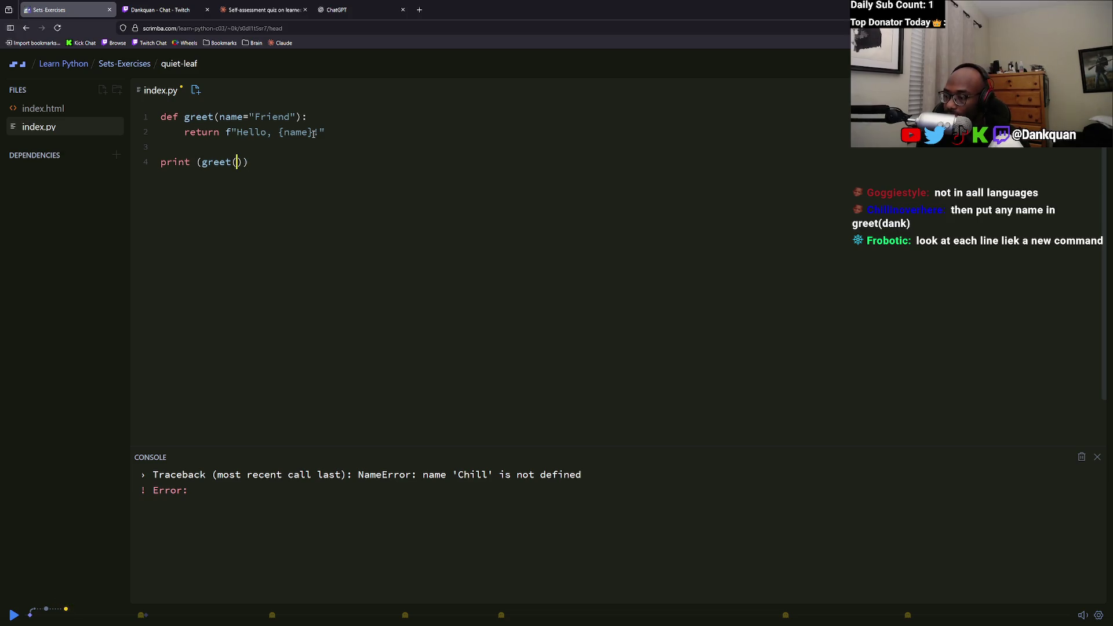
pyautogui.write('chillin')
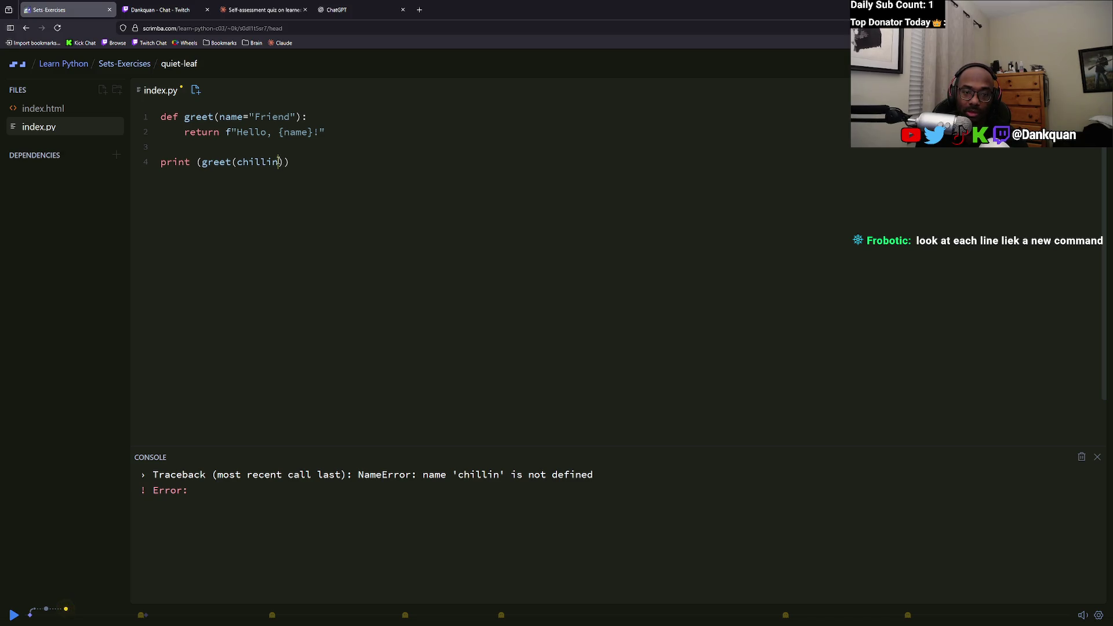
pyautogui.press('Left')
pyautogui.press('Left')
pyautogui.press('Left')
pyautogui.write("'")
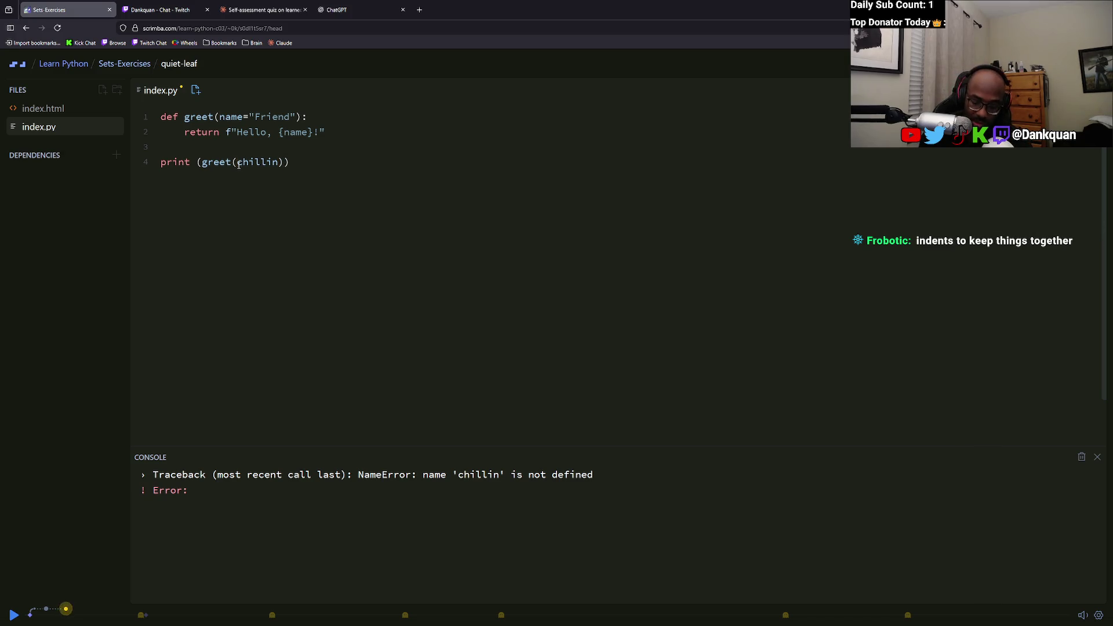
pyautogui.press('Right')
pyautogui.press('Right')
pyautogui.press('Right')
pyautogui.write("'")
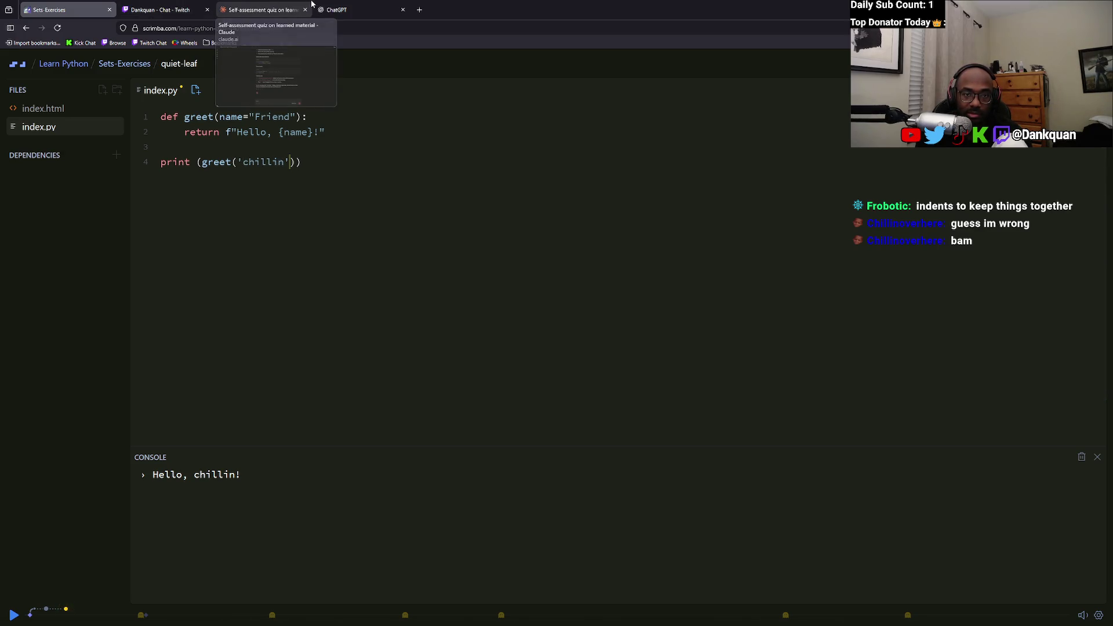
# Close the Claude quiz tab, glance at the Twitch chat, and return to the Scrimba exercise.
pyautogui.click(284, 10)
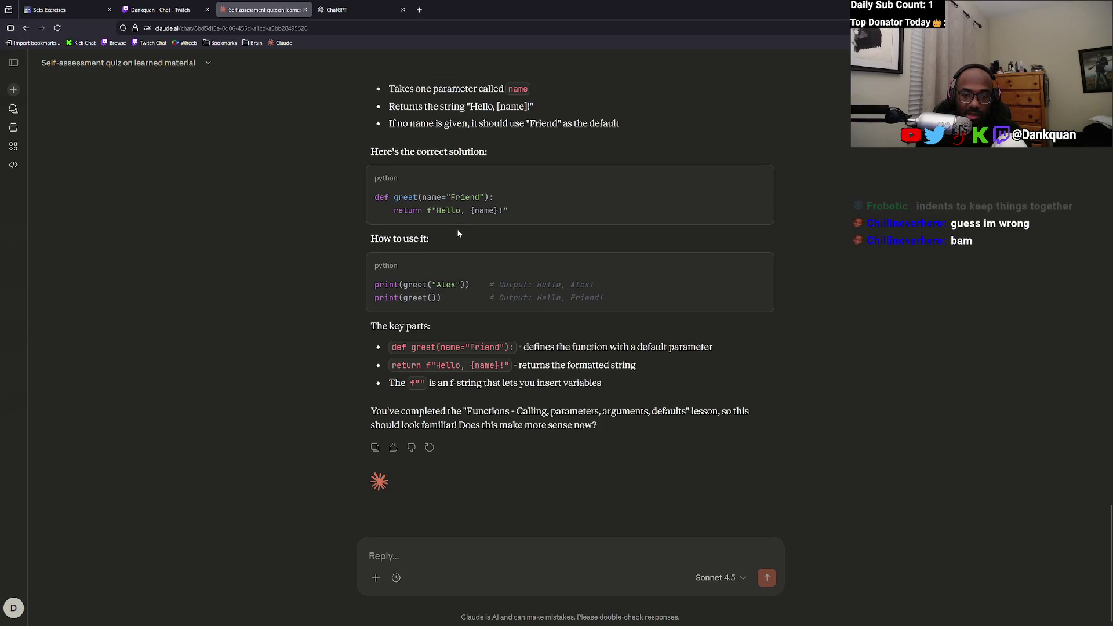
pyautogui.moveTo(461, 285); pyautogui.dragTo(443, 285)
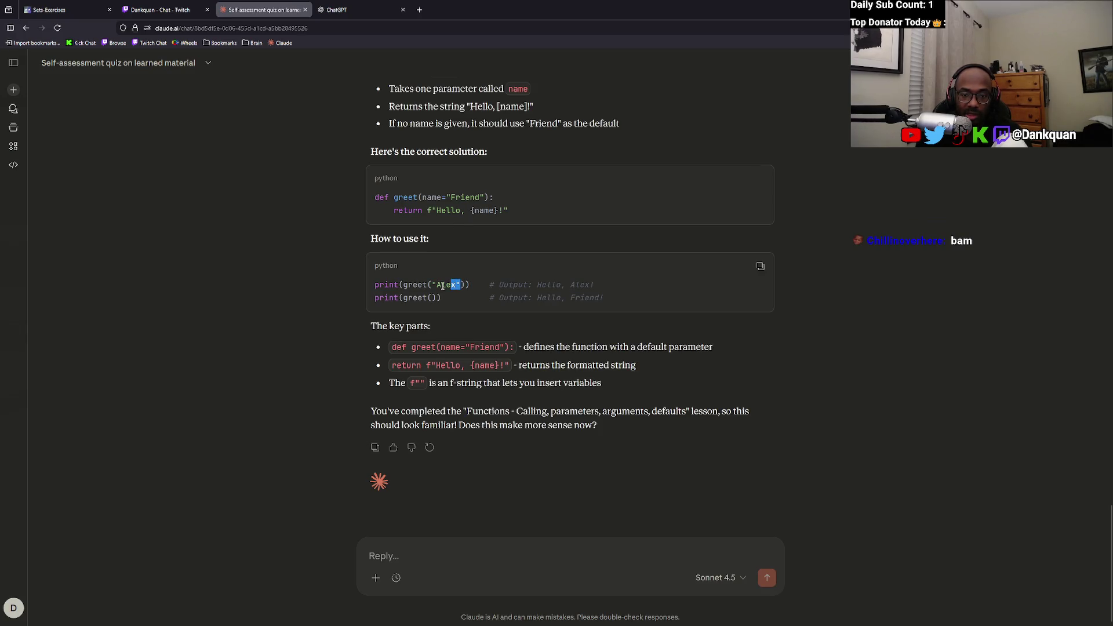
pyautogui.click(305, 10)
pyautogui.click(162, 10)
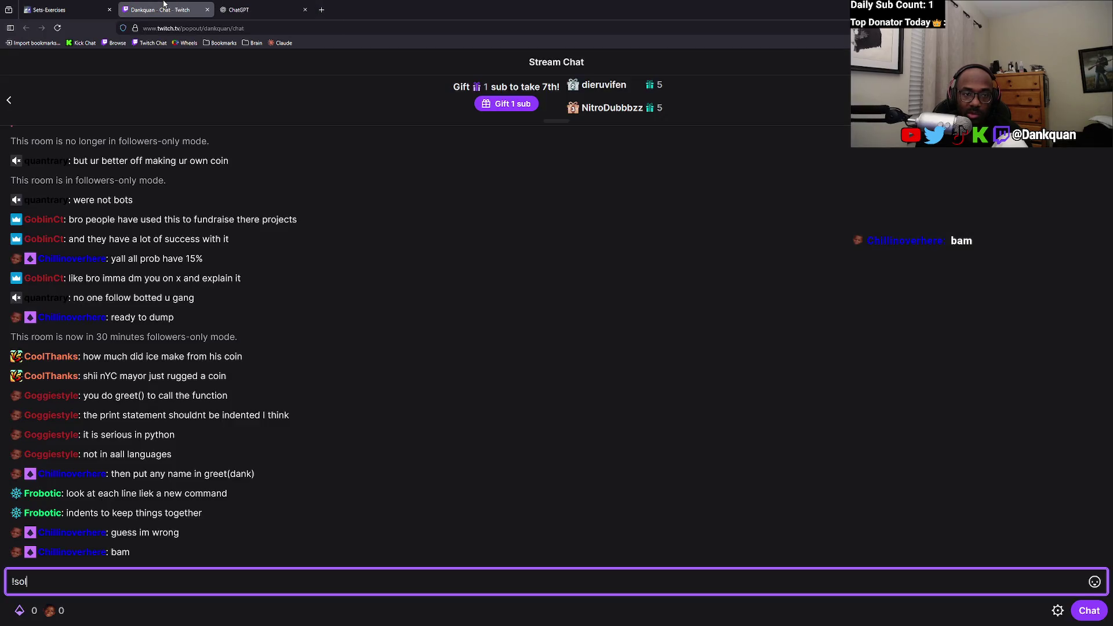
pyautogui.click(80, 6)
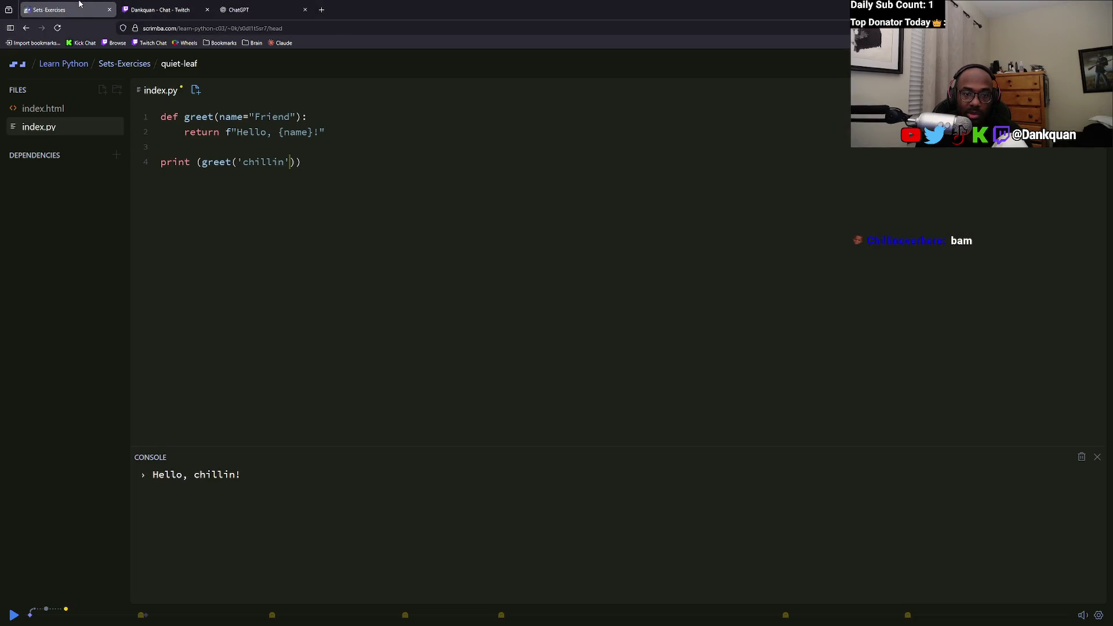
# Resume the Sets-Exercises lesson, then pick Functions - Named Notation from the course lesson list.
pyautogui.click(14, 615)
pyautogui.click(124, 64)
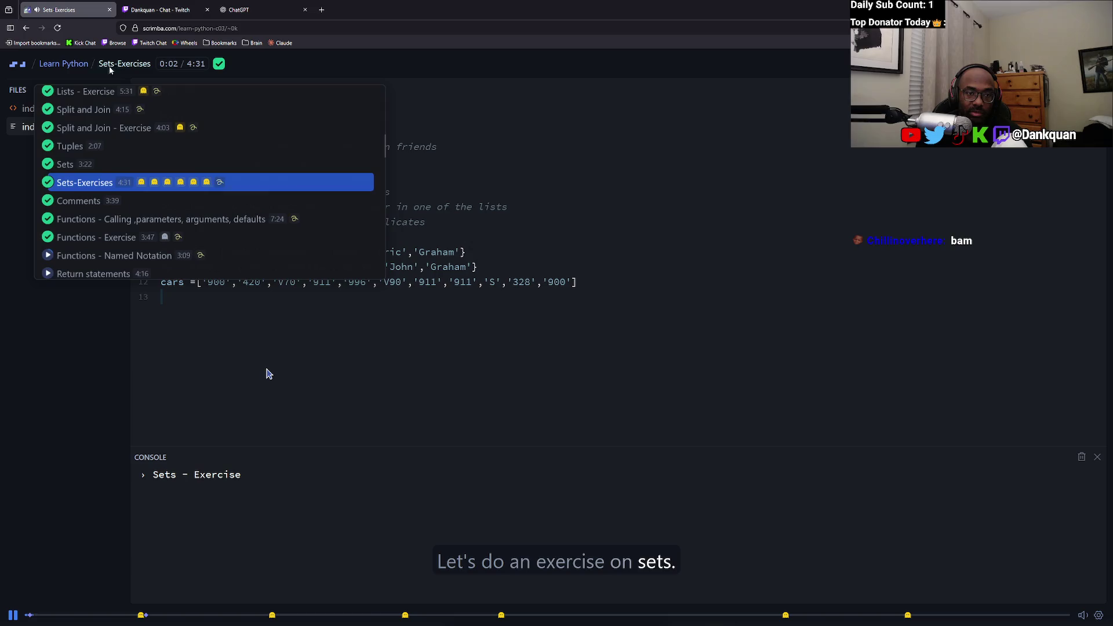
pyautogui.click(81, 254)
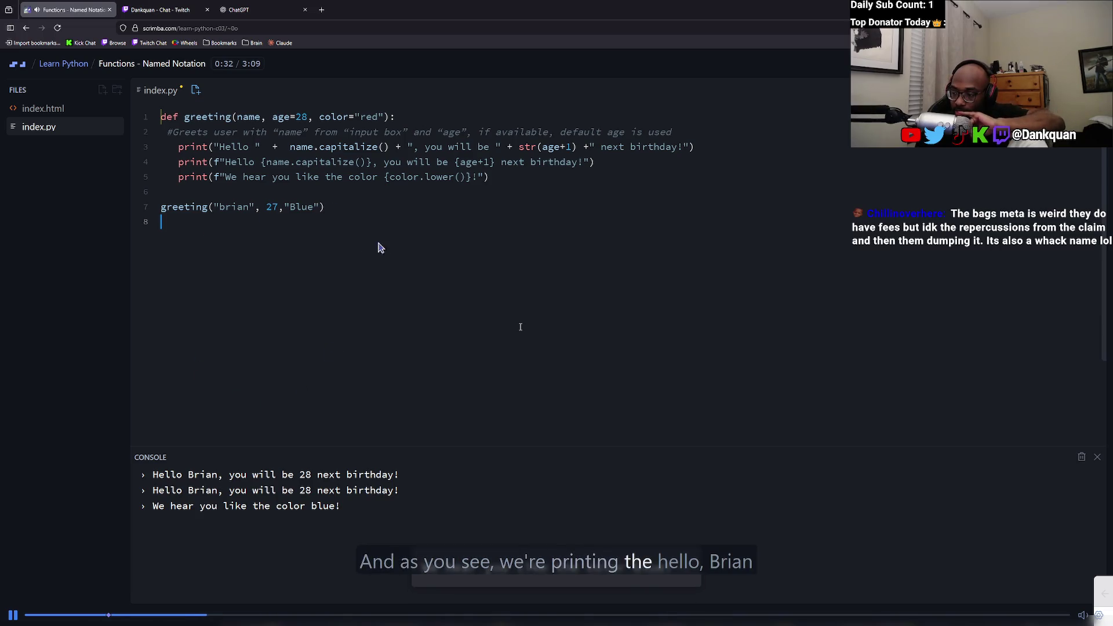
# Pause the Named Notation lesson, then bring the YouTube Music window forward.
pyautogui.click(374, 225)
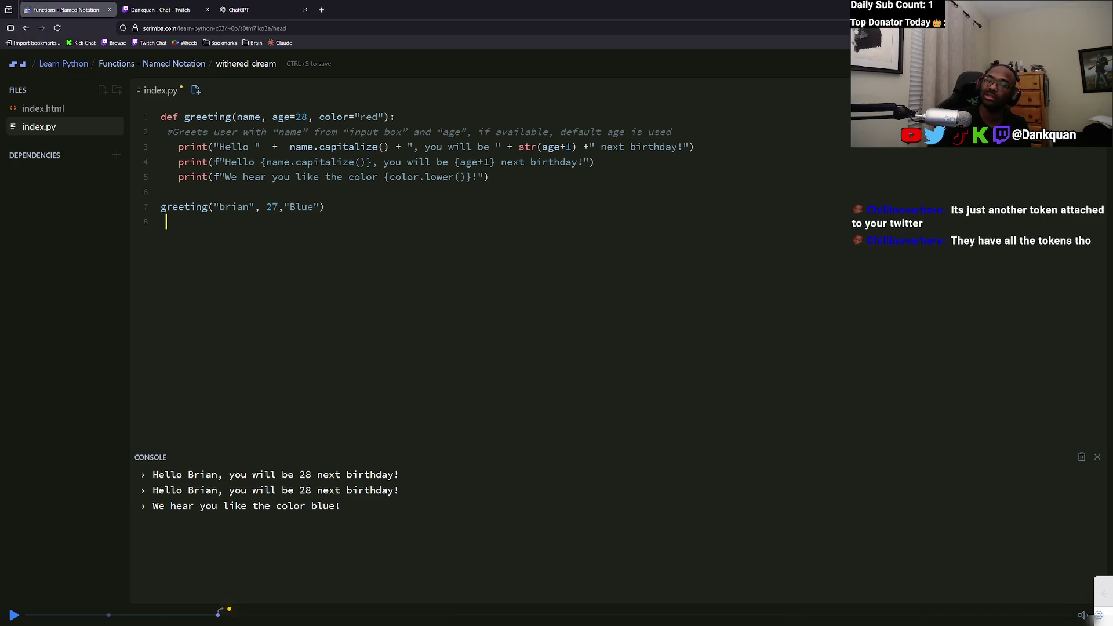
pyautogui.moveTo(371, 618)
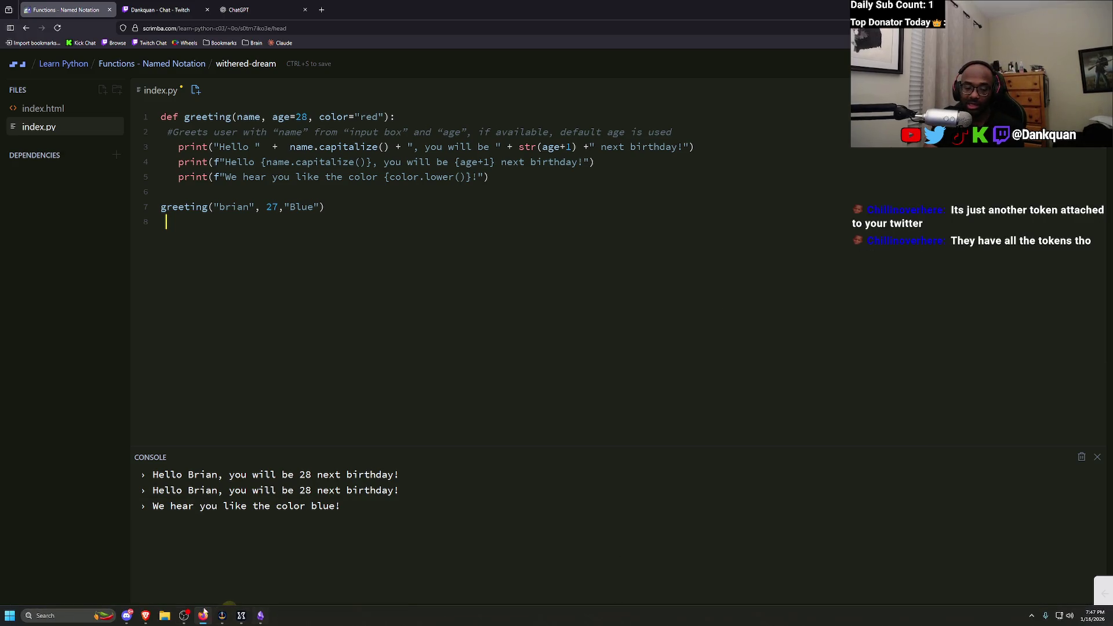
pyautogui.click(146, 617)
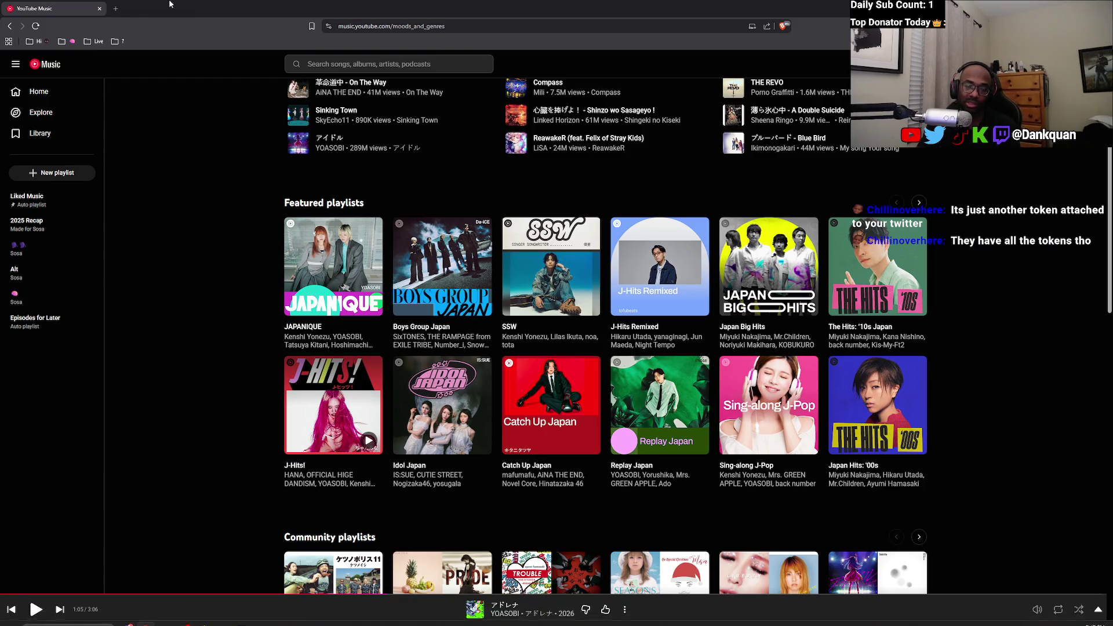
pyautogui.moveTo(69, 6); pyautogui.dragTo(73, 248)
pyautogui.click(273, 248)
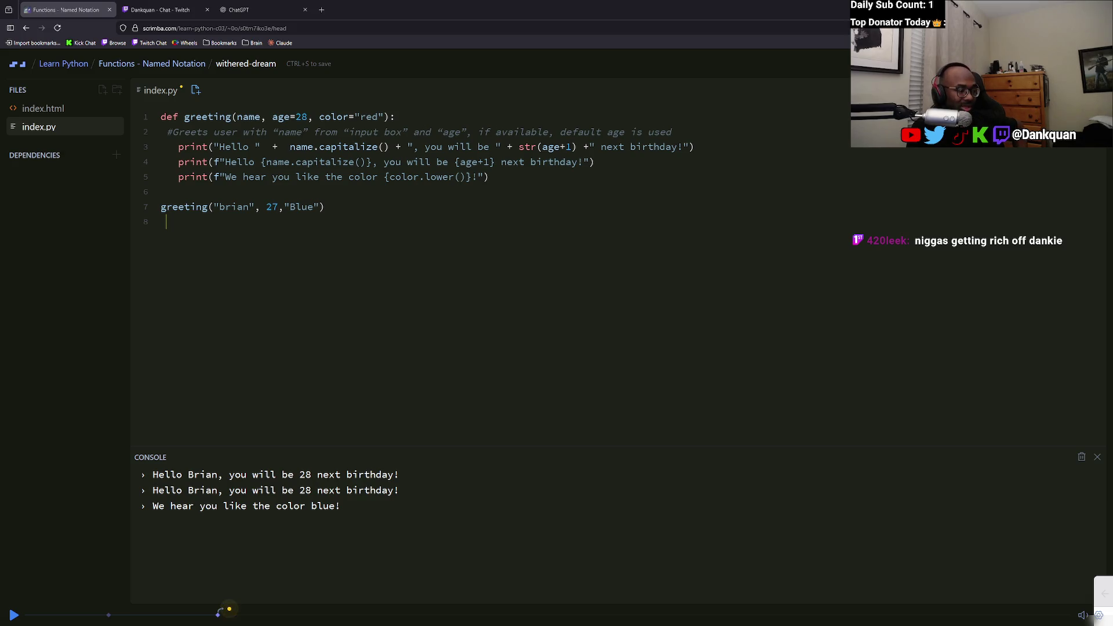
pyautogui.hotkey('alt', 'Tab')
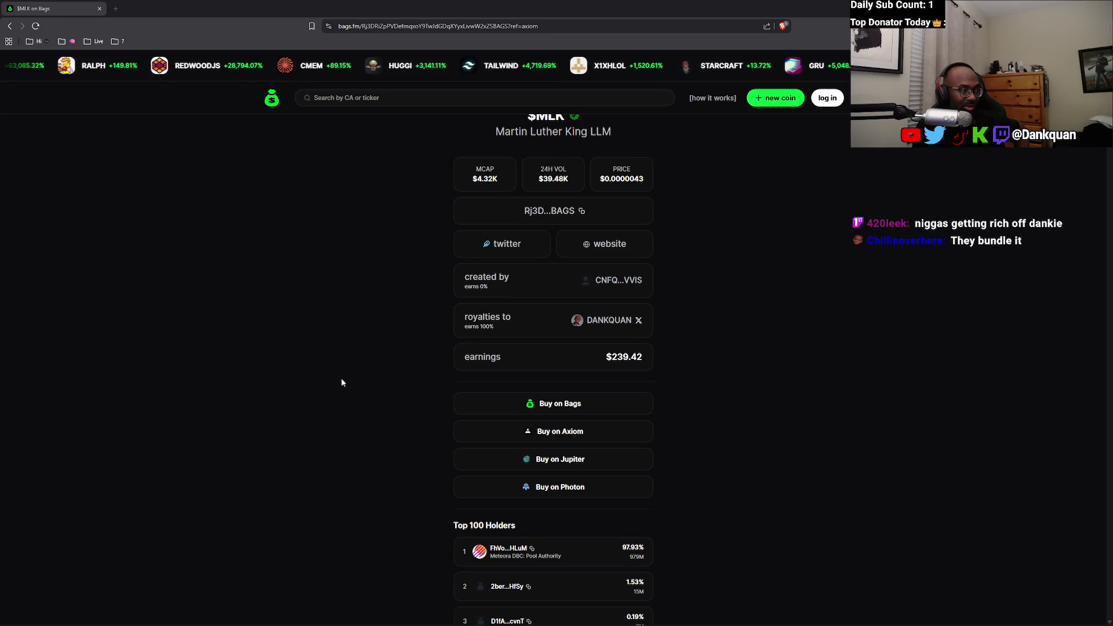
# Close the $MLK coin page on bags.fm.
pyautogui.scroll(2, 245, 417)
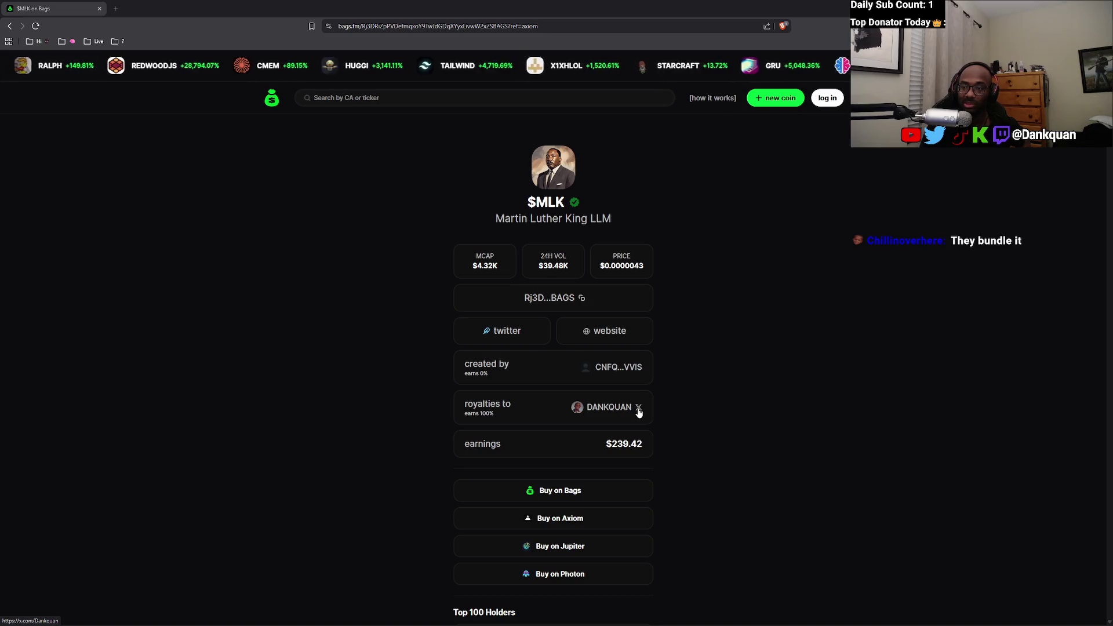
pyautogui.moveTo(141, 614)
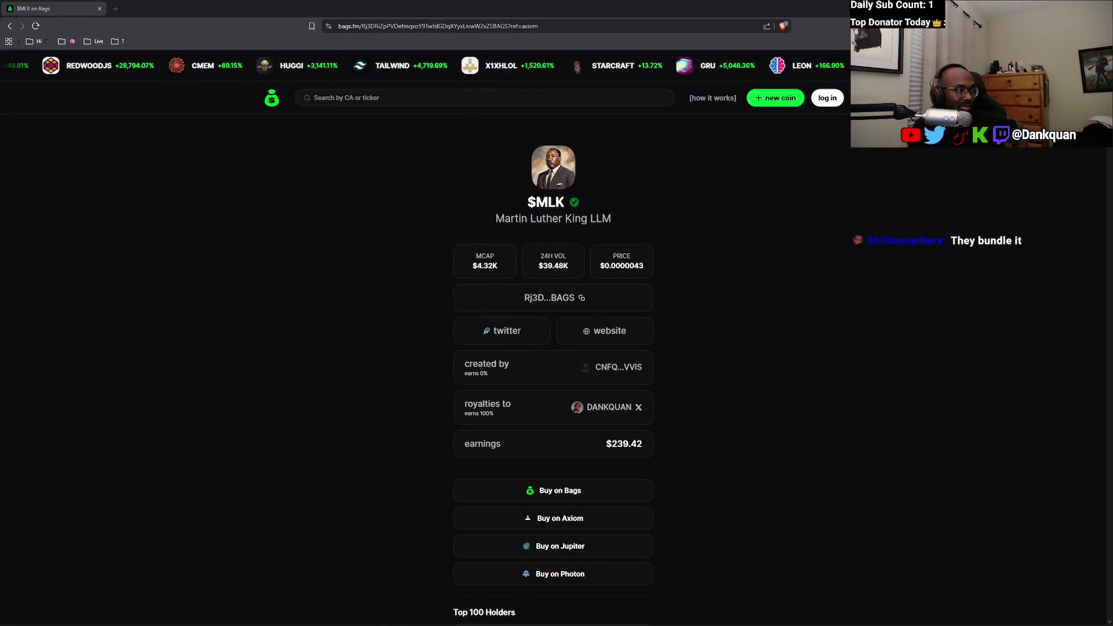
pyautogui.click(99, 9)
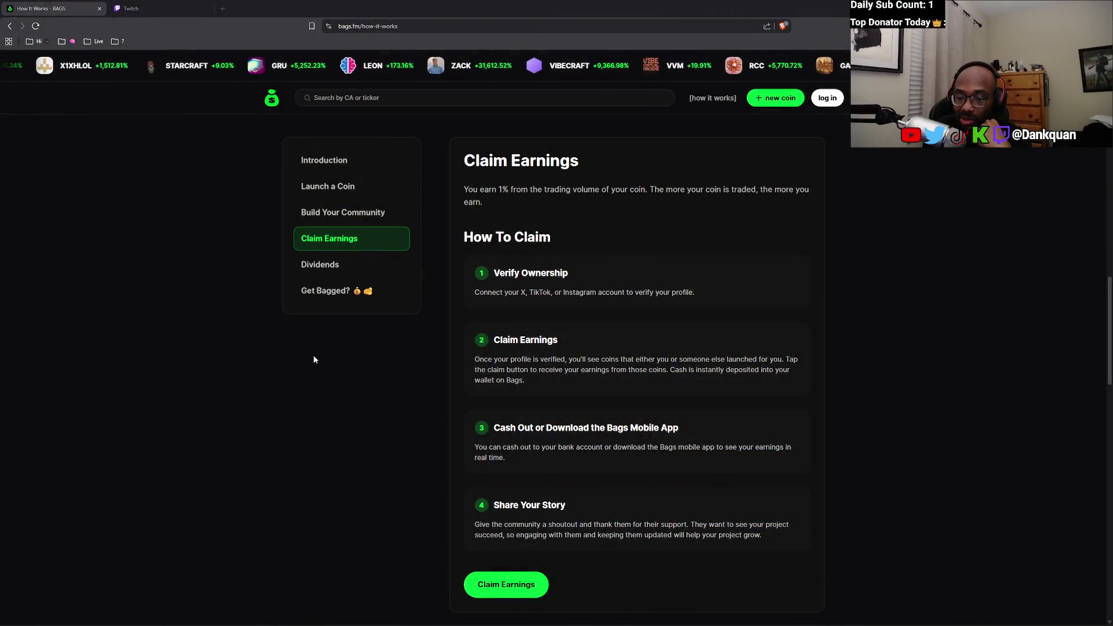
pyautogui.moveTo(476, 450)
pyautogui.mouseDown()
pyautogui.moveTo(793, 450)
pyautogui.moveTo(623, 447)
pyautogui.moveTo(704, 445)
pyautogui.moveTo(591, 457)
pyautogui.moveTo(479, 438)
pyautogui.mouseUp()
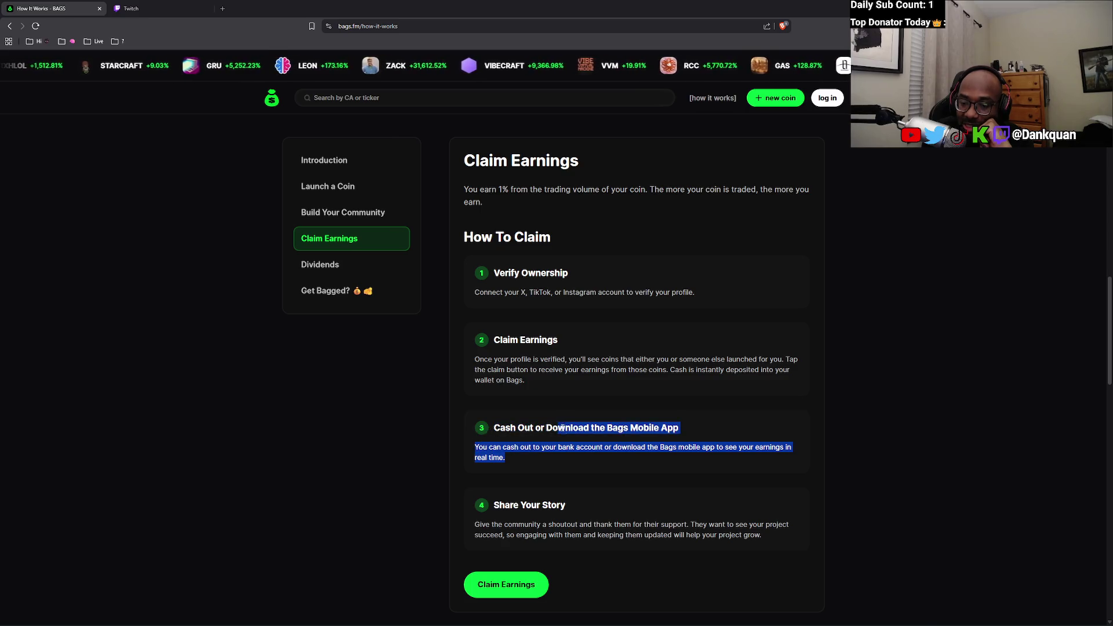
pyautogui.moveTo(583, 430)
pyautogui.mouseDown()
pyautogui.moveTo(655, 460)
pyautogui.moveTo(503, 448)
pyautogui.mouseUp()
pyautogui.click(647, 461)
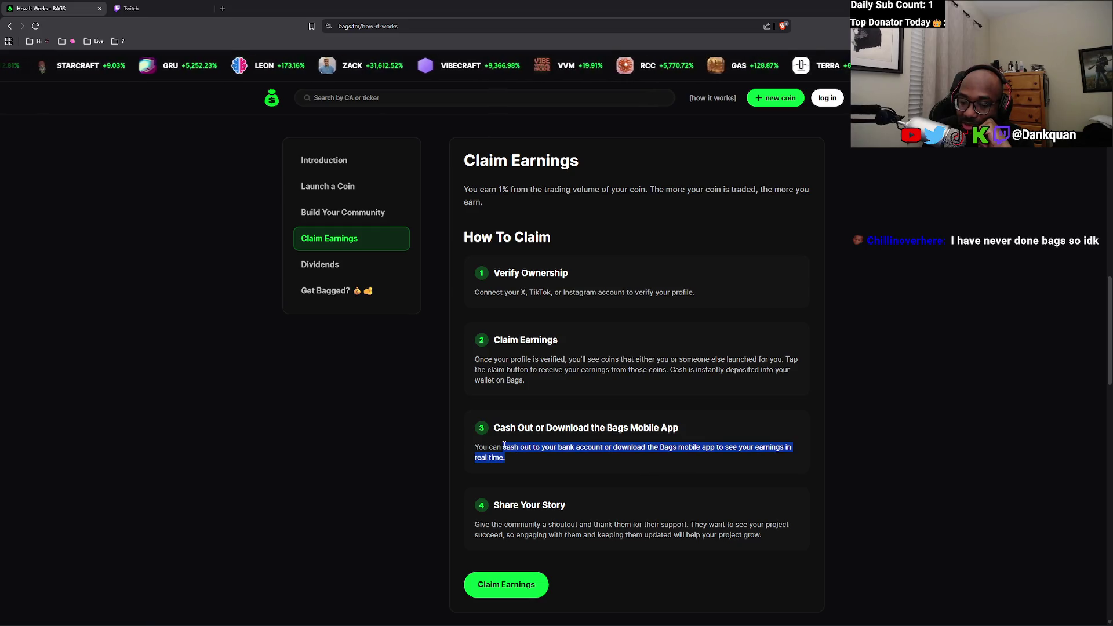
pyautogui.click(499, 500)
pyautogui.moveTo(465, 532); pyautogui.dragTo(765, 536)
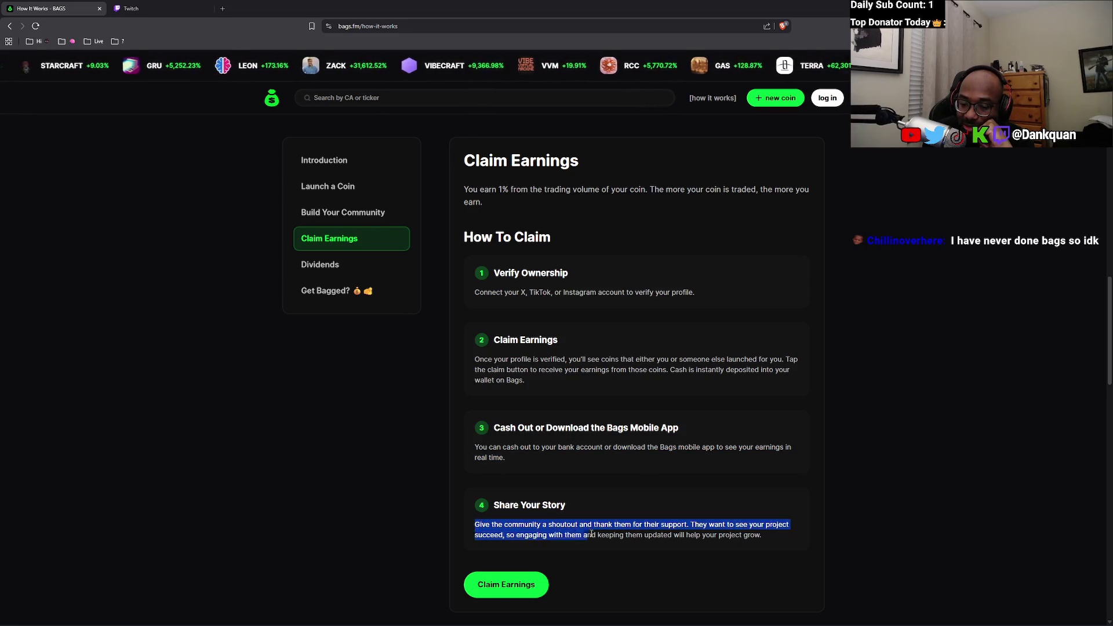
pyautogui.click(703, 535)
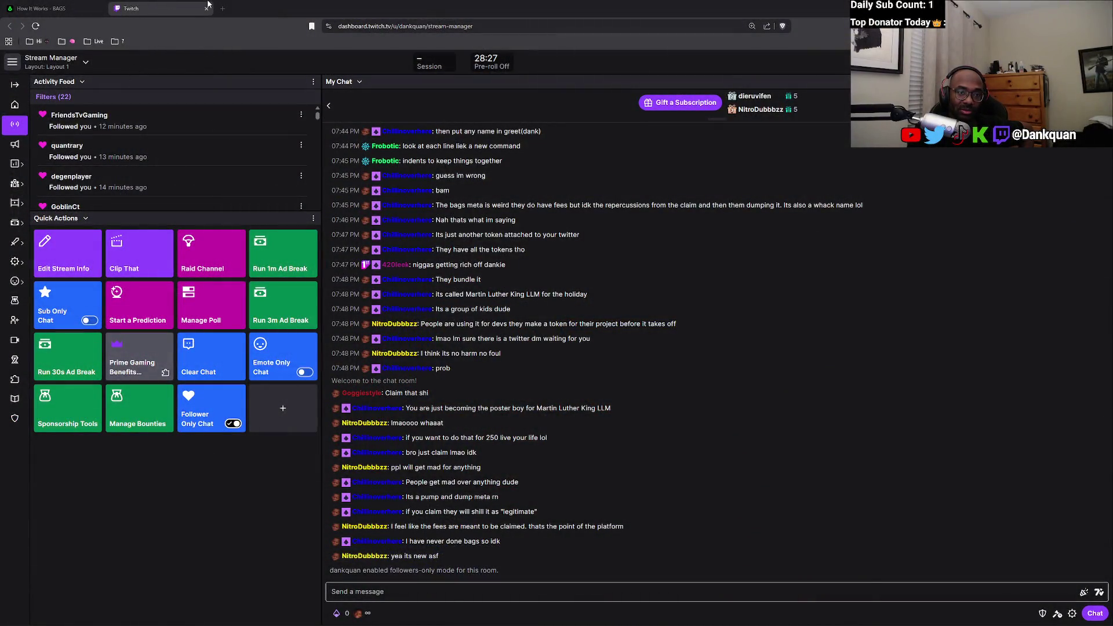
# Close the Stream Manager and Bags how-it-works tabs, then return to the Scrimba lesson window.
pyautogui.click(207, 8)
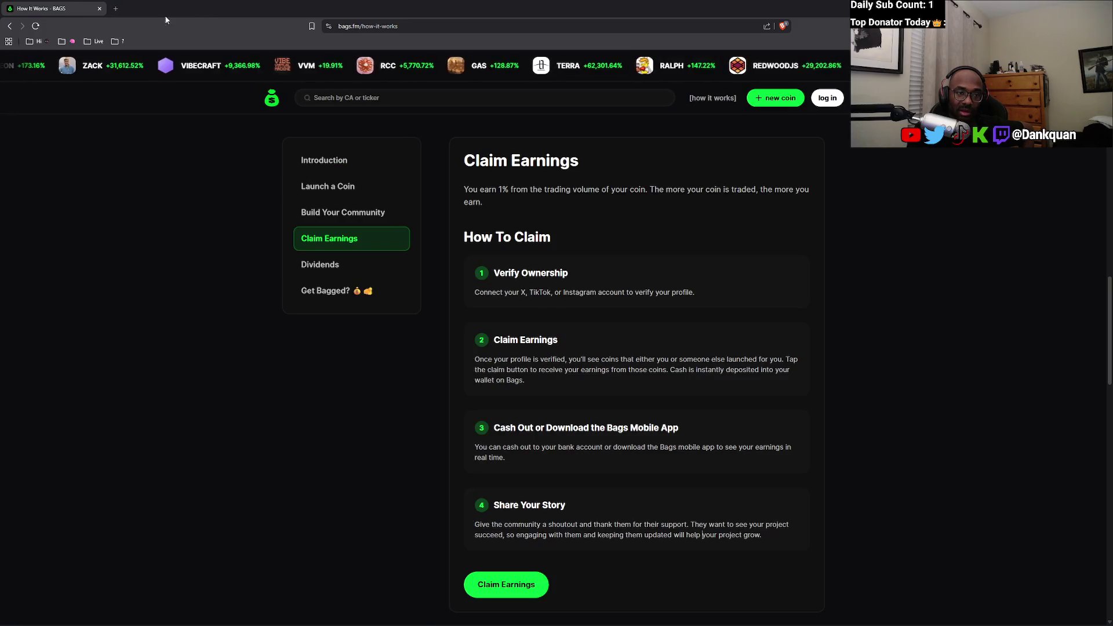
pyautogui.click(100, 8)
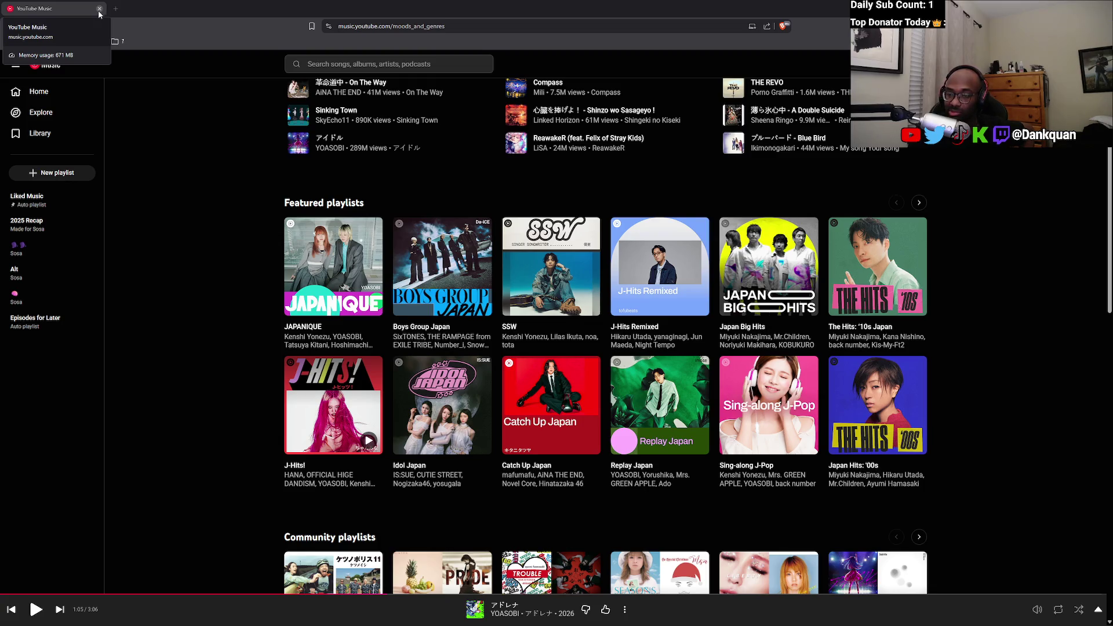
pyautogui.scroll(2, 410, 129)
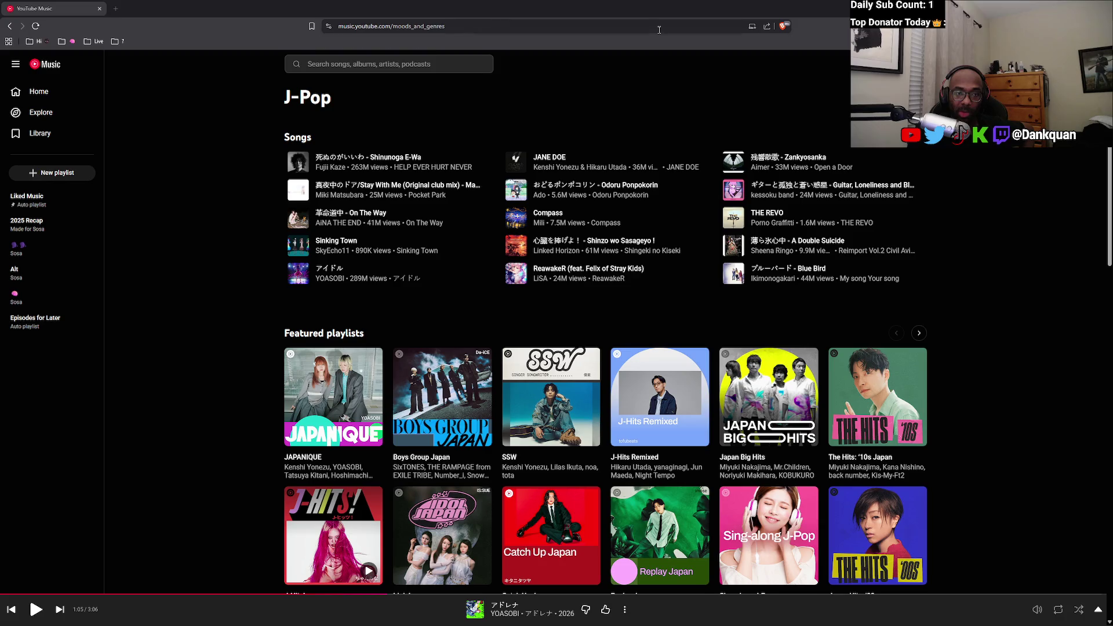
pyautogui.hotkey('alt', 'Tab')
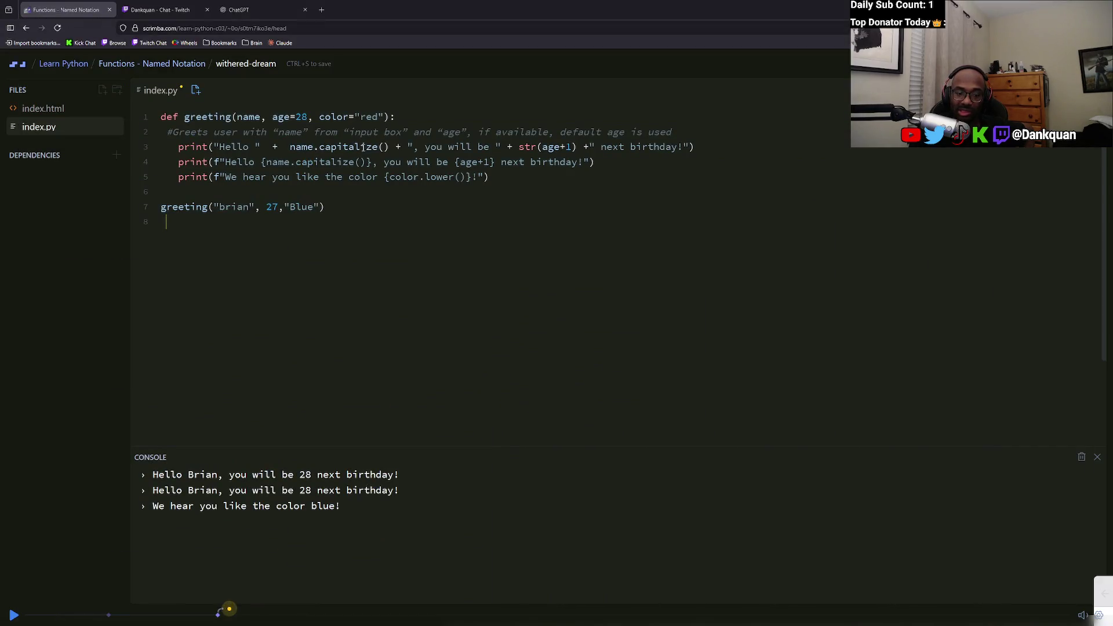
# Clear the leftover !sol text from Twitch chat, then return to the Named Notation lesson.
pyautogui.click(239, 9)
pyautogui.click(178, 5)
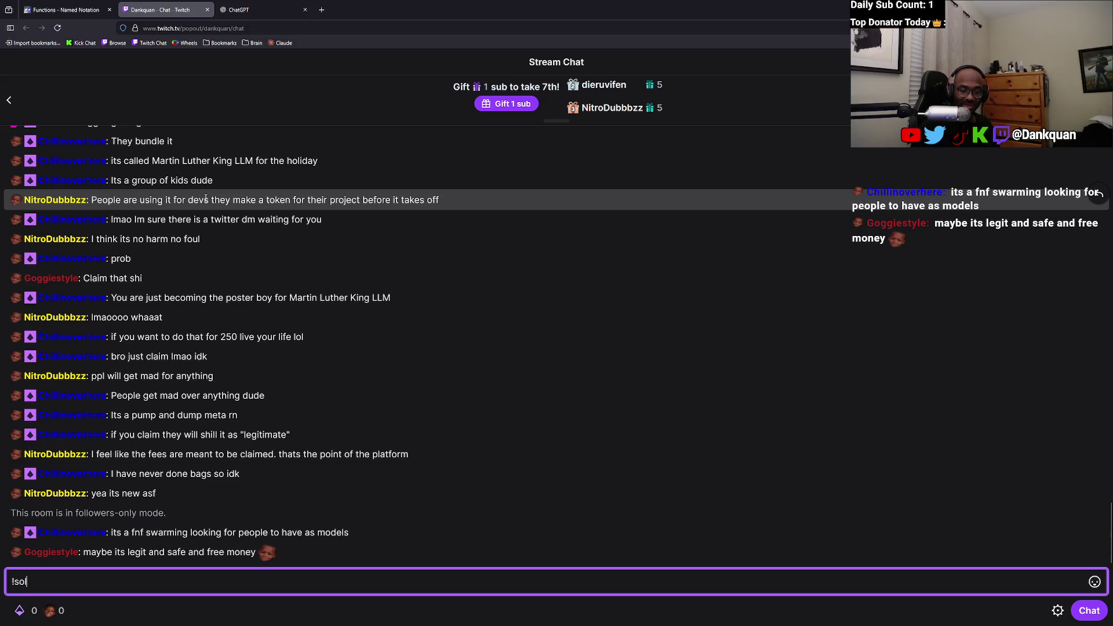
pyautogui.click(286, 5)
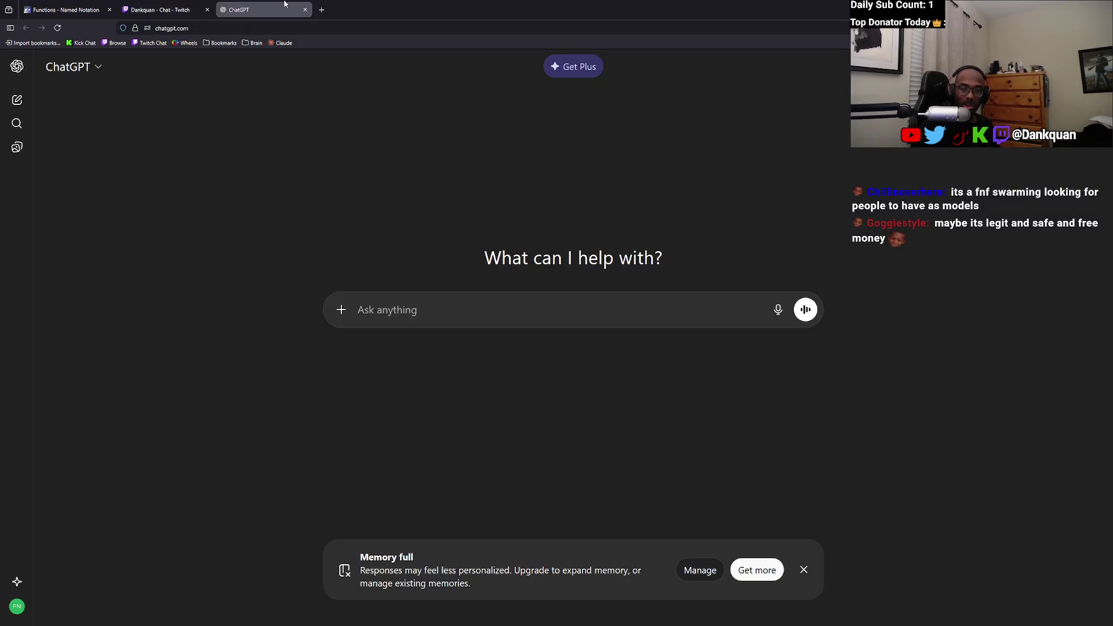
pyautogui.click(157, 6)
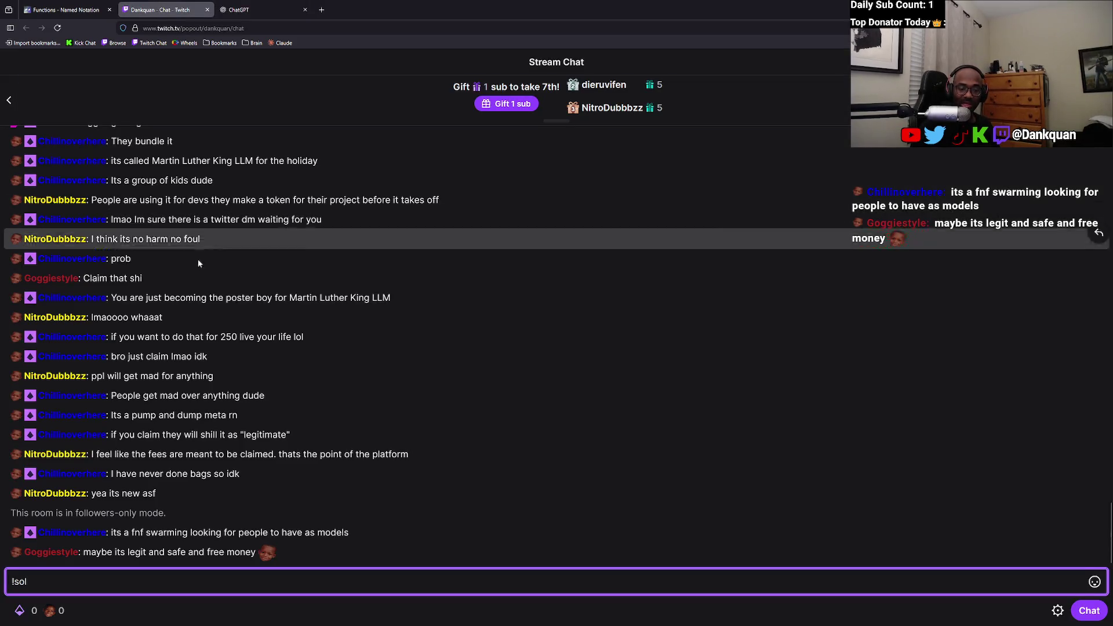
pyautogui.press('BackSpace')
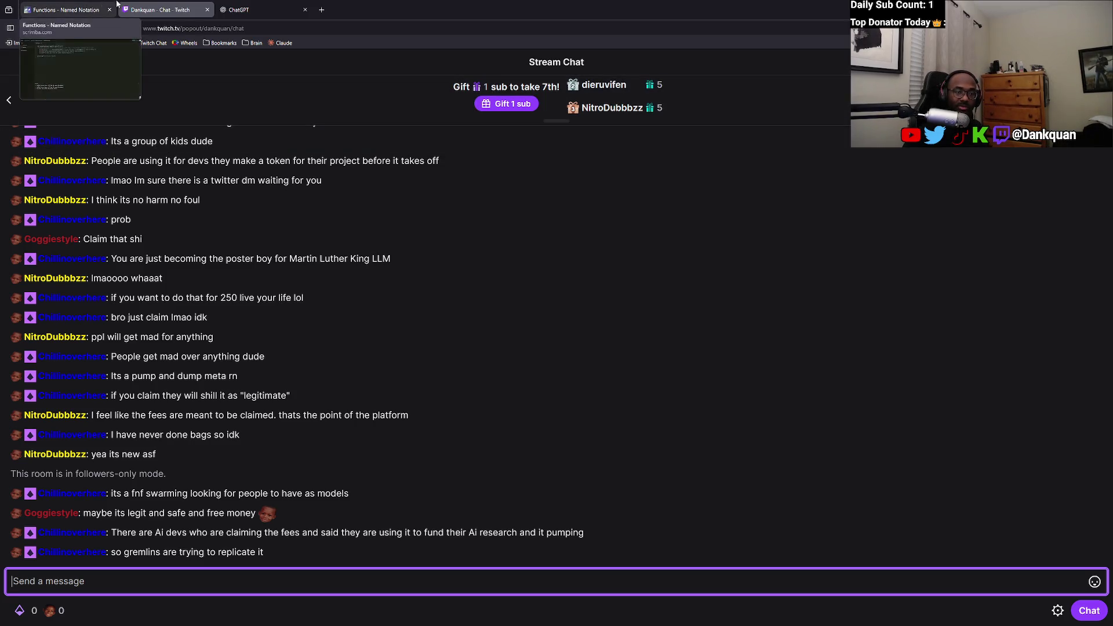
pyautogui.click(70, 10)
# Play the lesson to 0:49 and pause, then snap Ground Control into the top-right quarter.
pyautogui.click(14, 615)
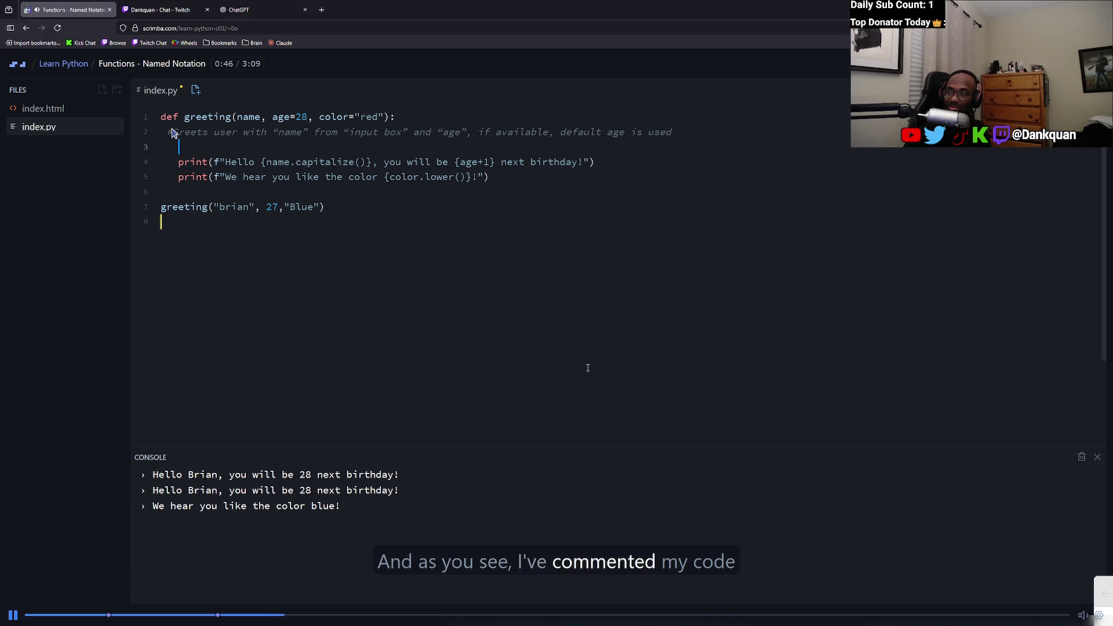
pyautogui.click(14, 615)
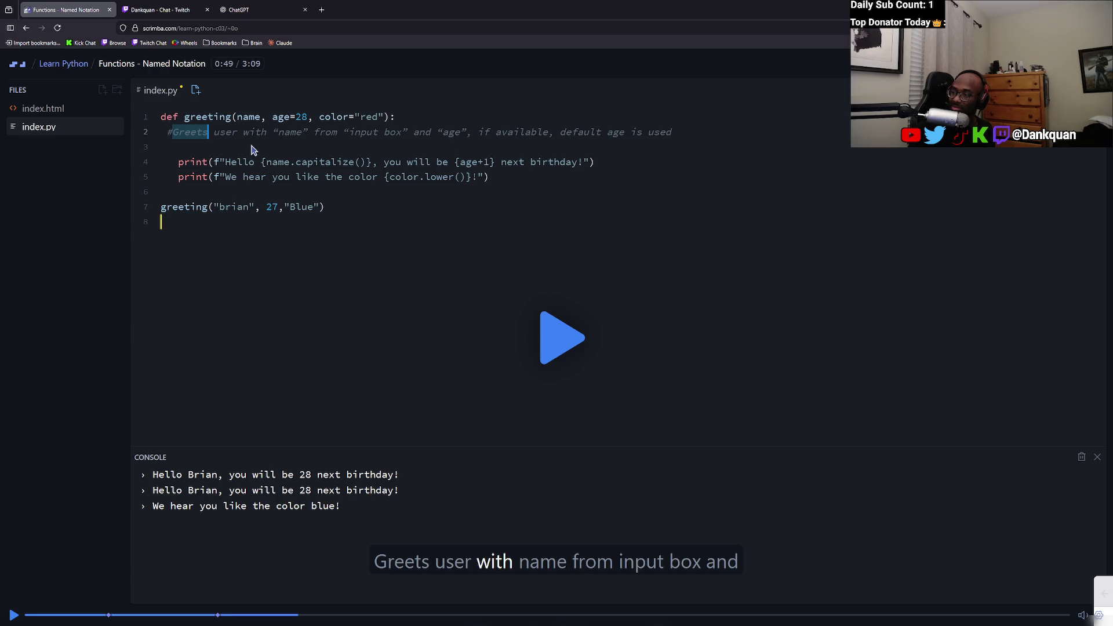
pyautogui.hotkey('alt', 'Tab')
pyautogui.moveTo(671, 43)
pyautogui.mouseDown()
pyautogui.moveTo(671, 19)
pyautogui.moveTo(423, 50)
pyautogui.moveTo(423, 1)
pyautogui.mouseUp()
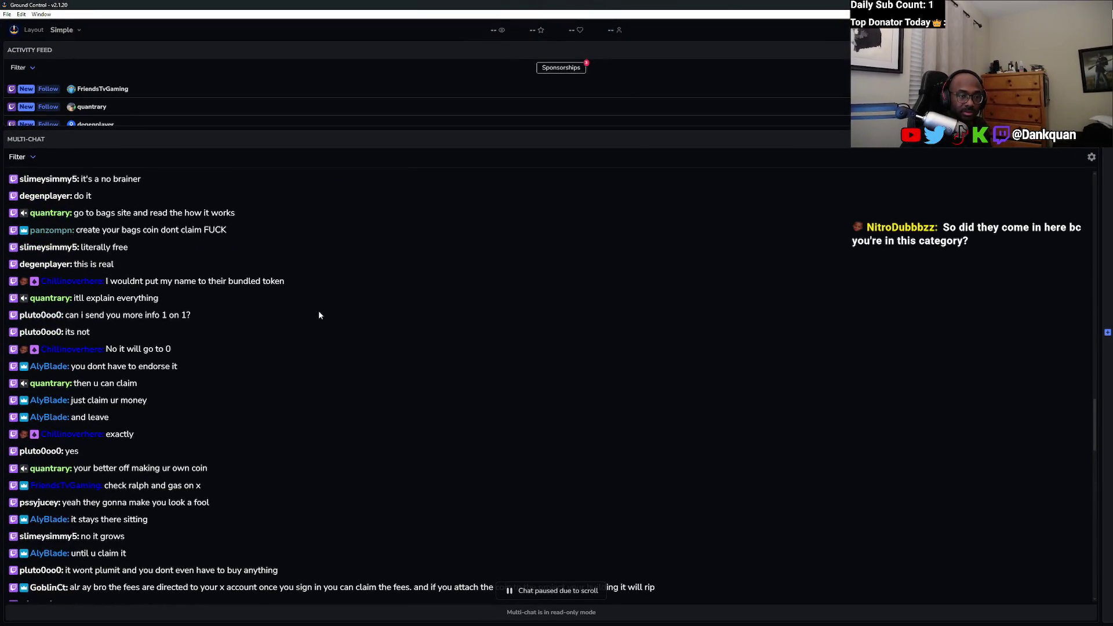
# Scroll up through older multi-chat messages, then down to the bottom until the 'Chat paused' banner clears.
pyautogui.scroll(5, 318, 322)
pyautogui.scroll(-1, 81, 495)
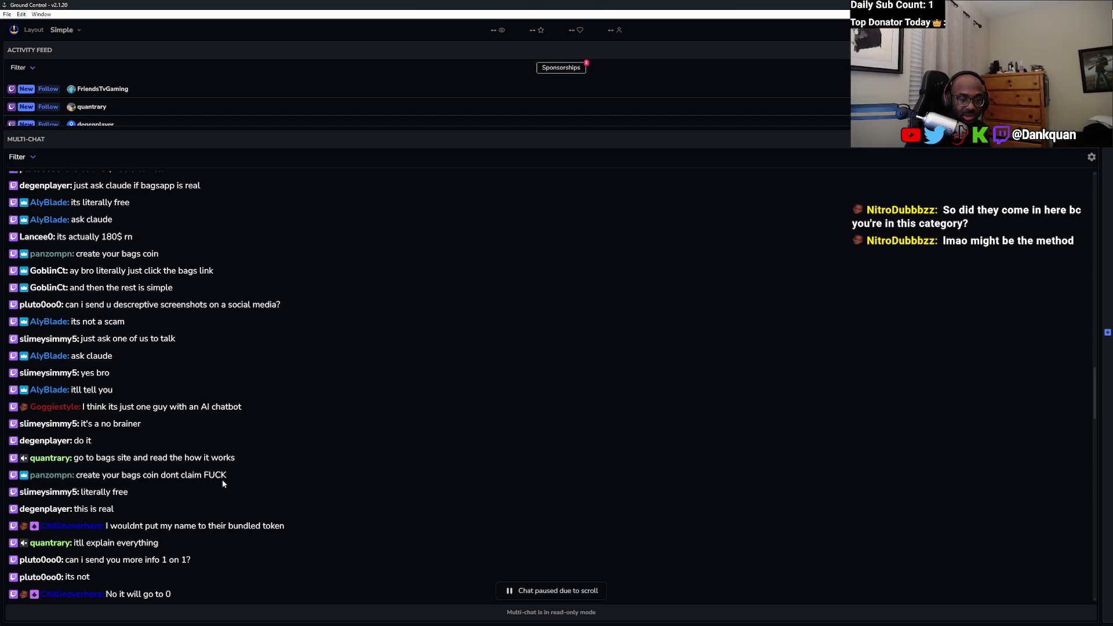
pyautogui.scroll(1, 222, 479)
pyautogui.scroll(1, 222, 482)
pyautogui.scroll(2, 223, 482)
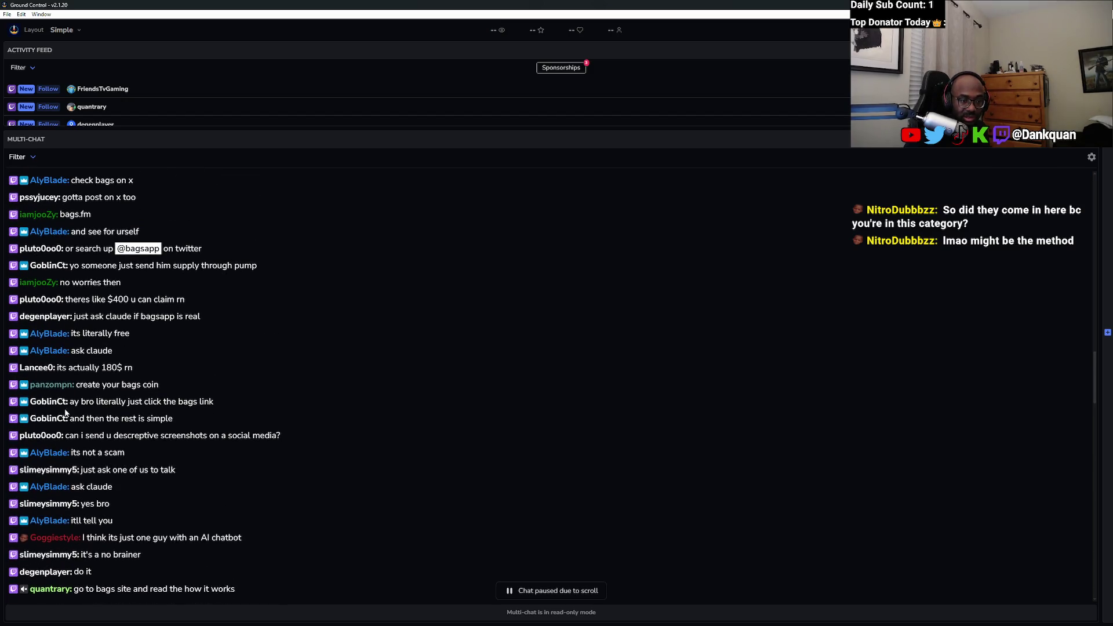
pyautogui.scroll(1, 89, 378)
pyautogui.scroll(2, 116, 406)
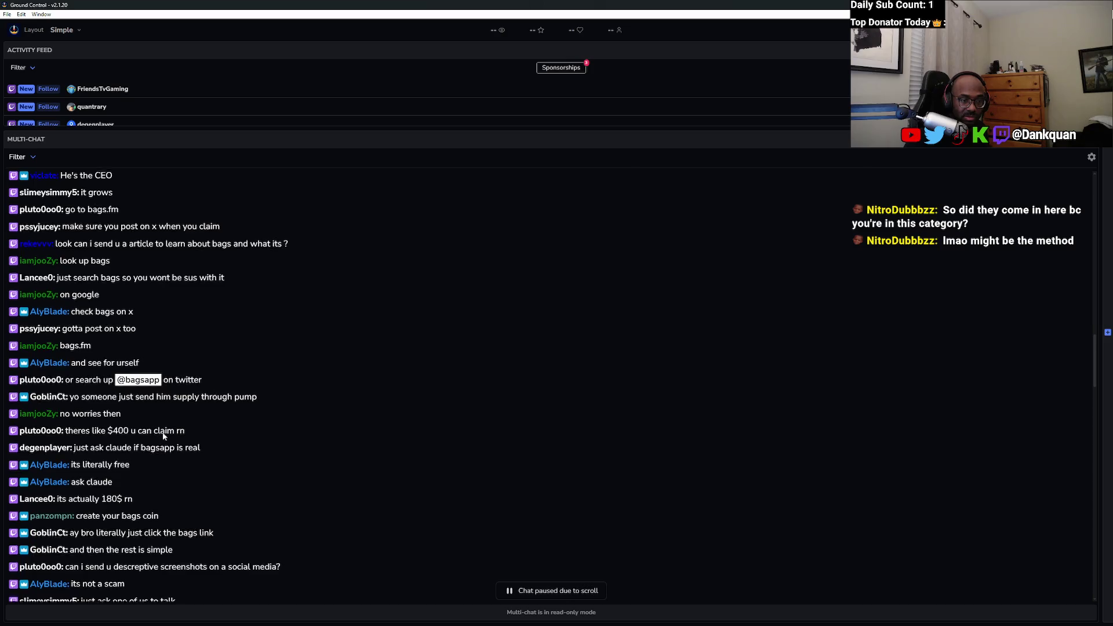
pyautogui.scroll(2, 163, 436)
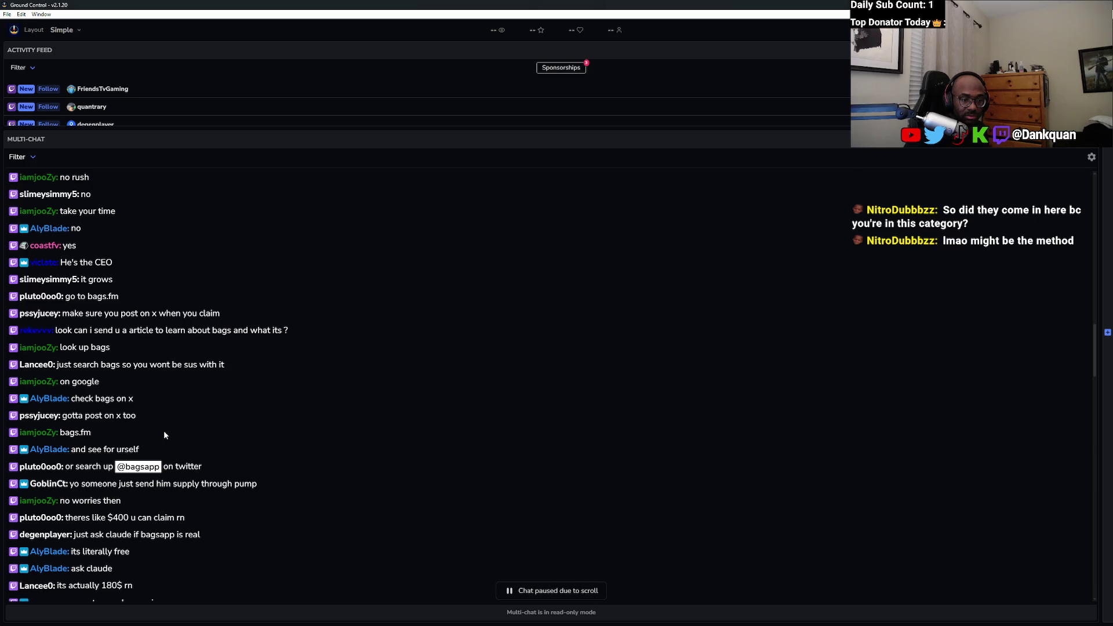
pyautogui.scroll(-1, 164, 435)
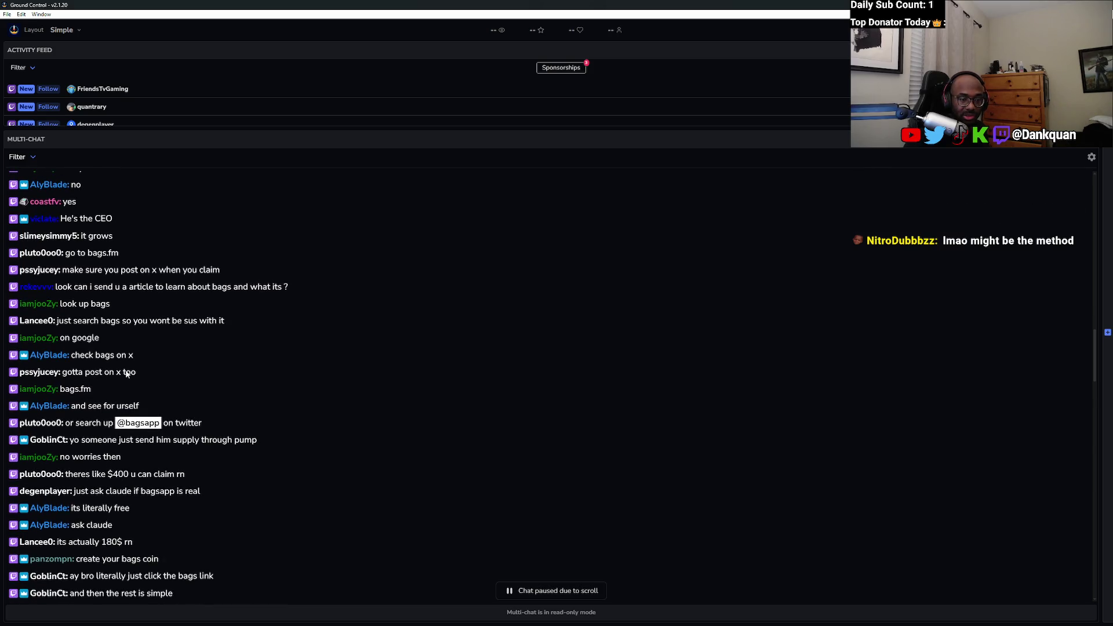
pyautogui.scroll(-2, 127, 374)
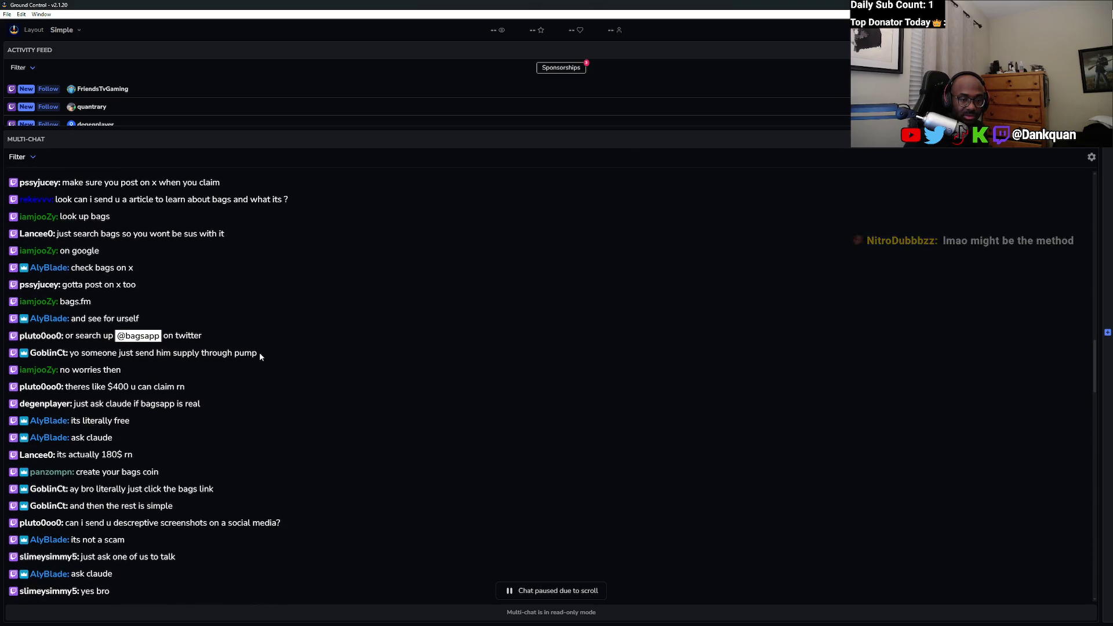
pyautogui.scroll(-1, 132, 412)
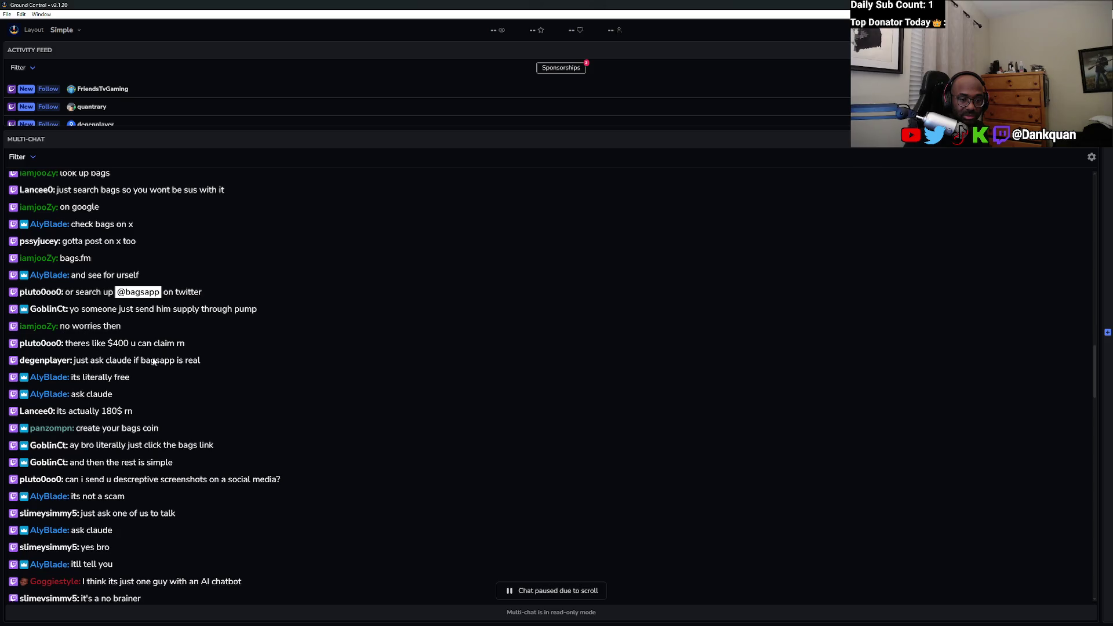
pyautogui.scroll(-2, 115, 392)
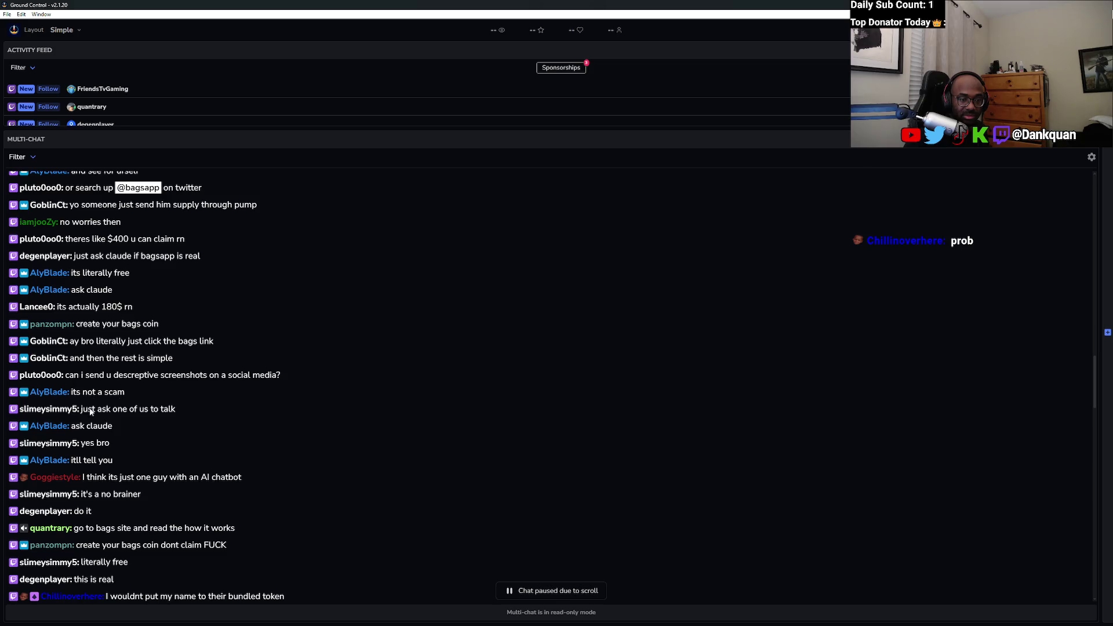
pyautogui.scroll(-1, 105, 422)
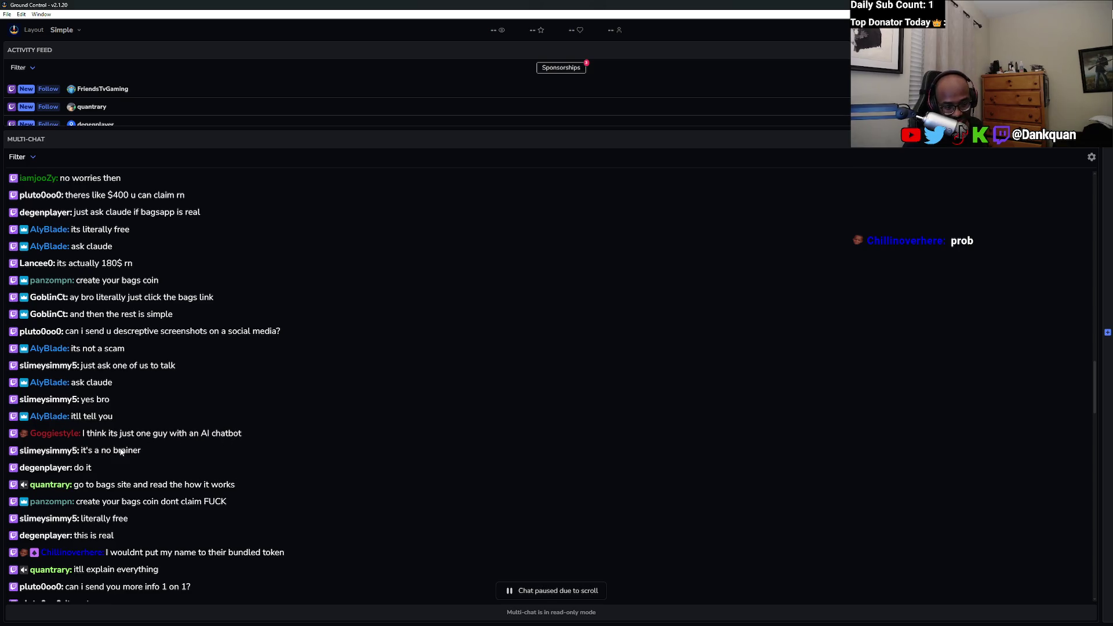
pyautogui.scroll(-1, 121, 449)
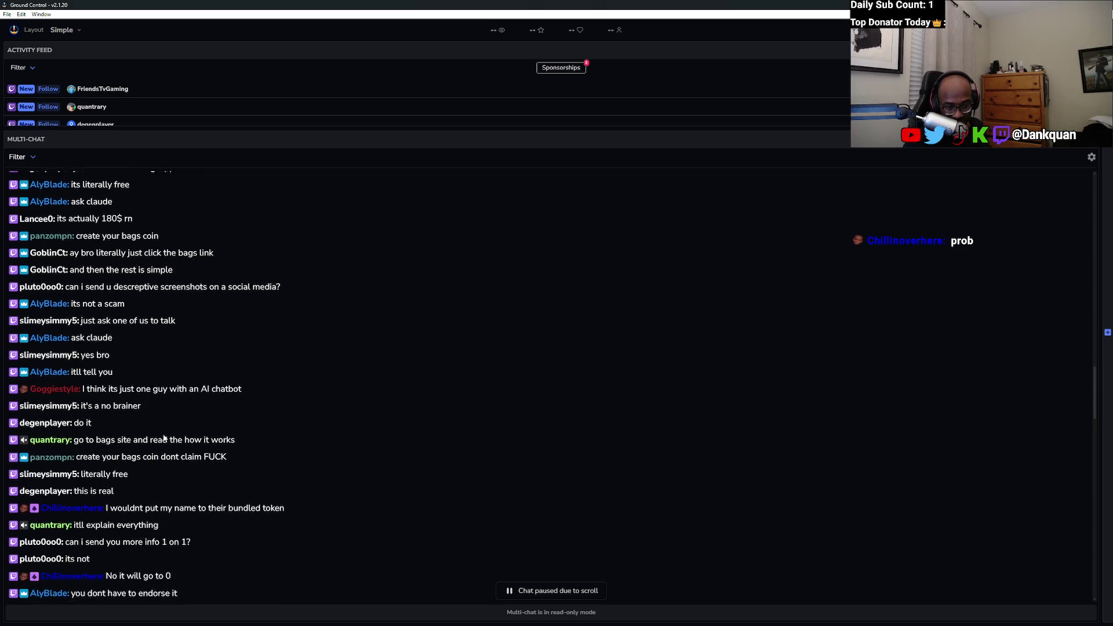
pyautogui.scroll(-1, 163, 439)
pyautogui.scroll(-1, 163, 439)
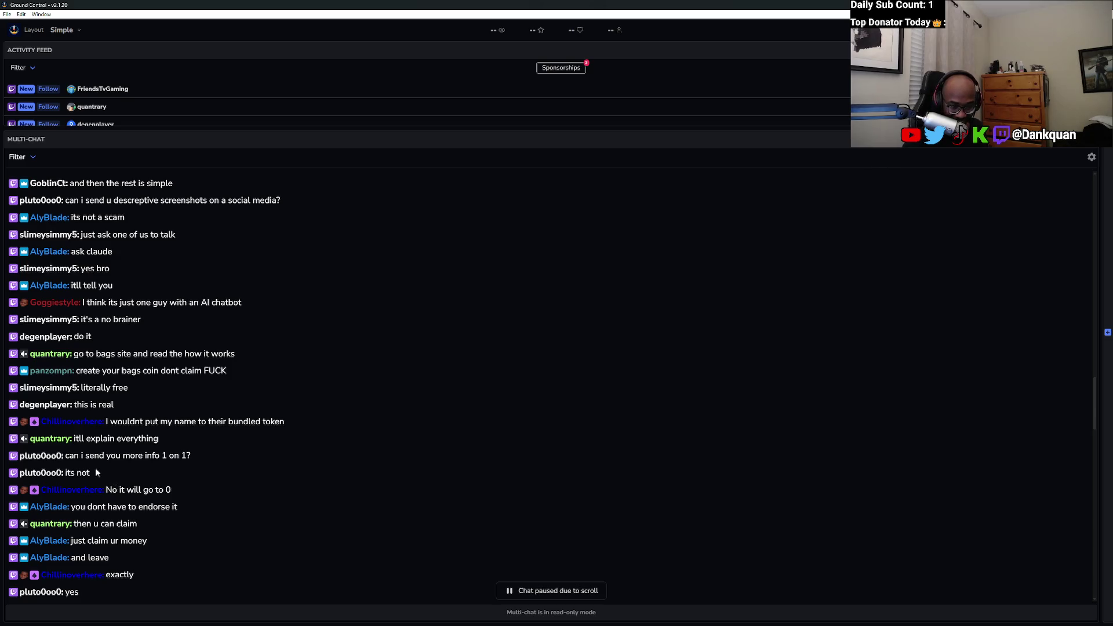
pyautogui.scroll(-3, 97, 472)
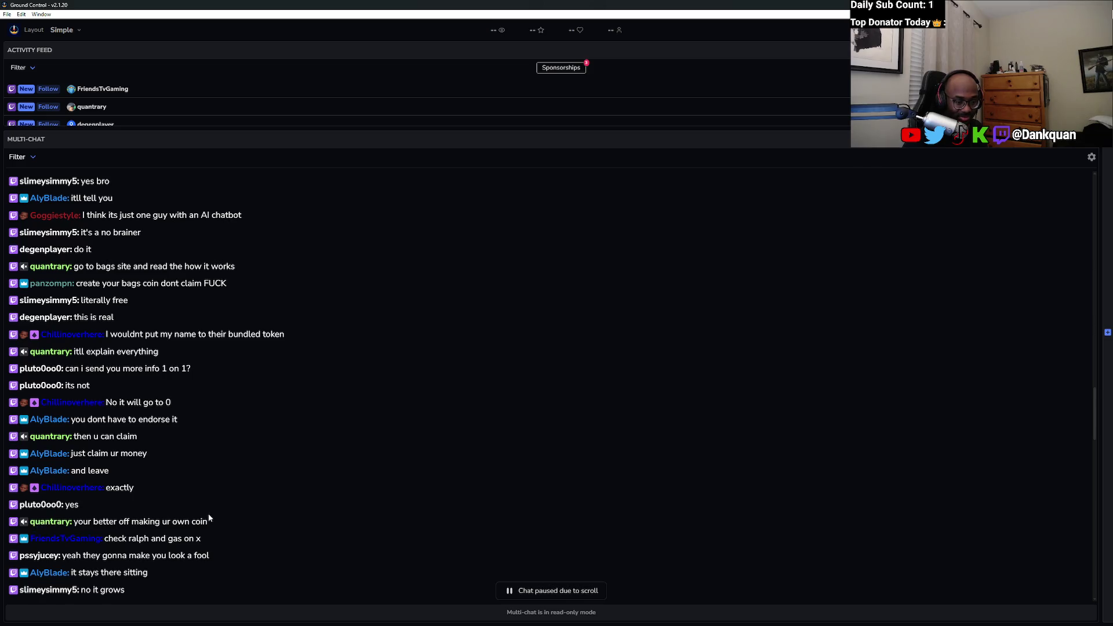
pyautogui.scroll(-1, 209, 516)
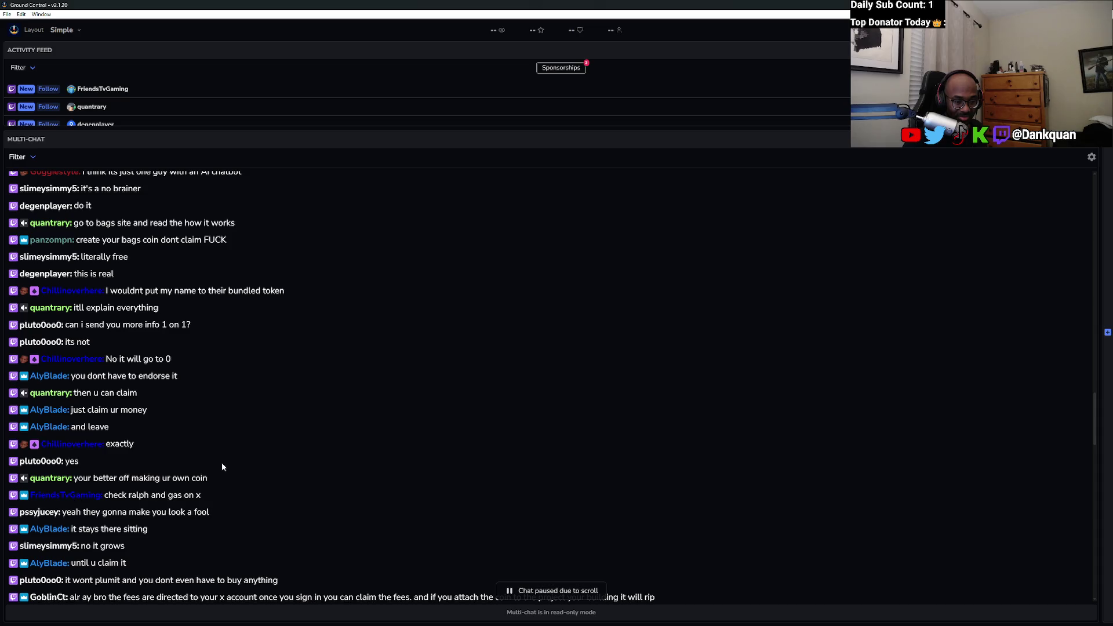
pyautogui.scroll(-1, 222, 466)
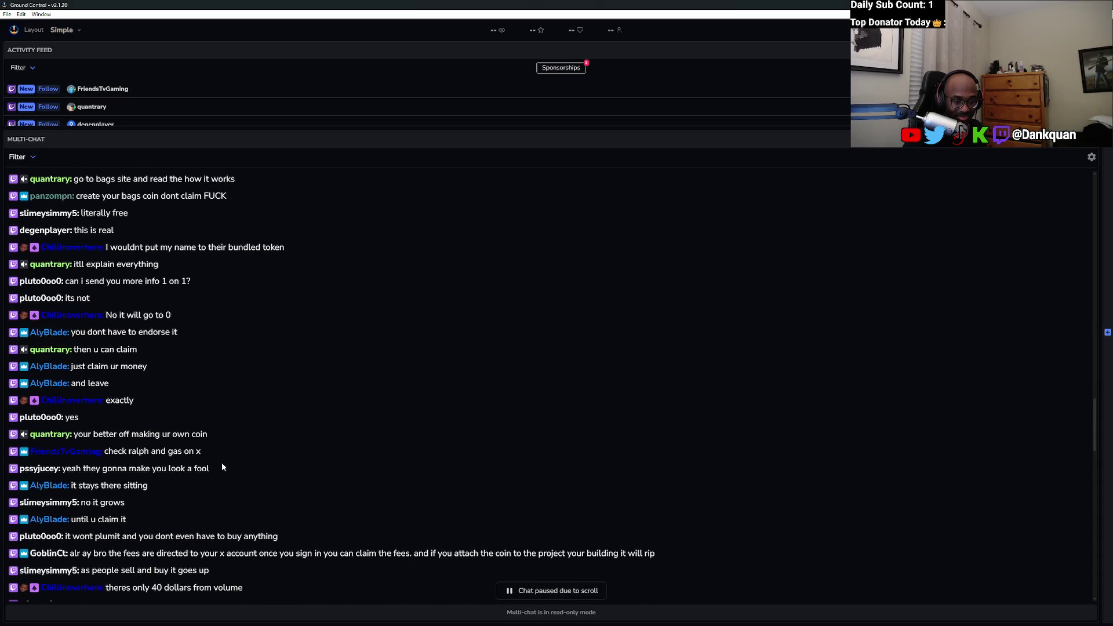
pyautogui.scroll(-1, 221, 468)
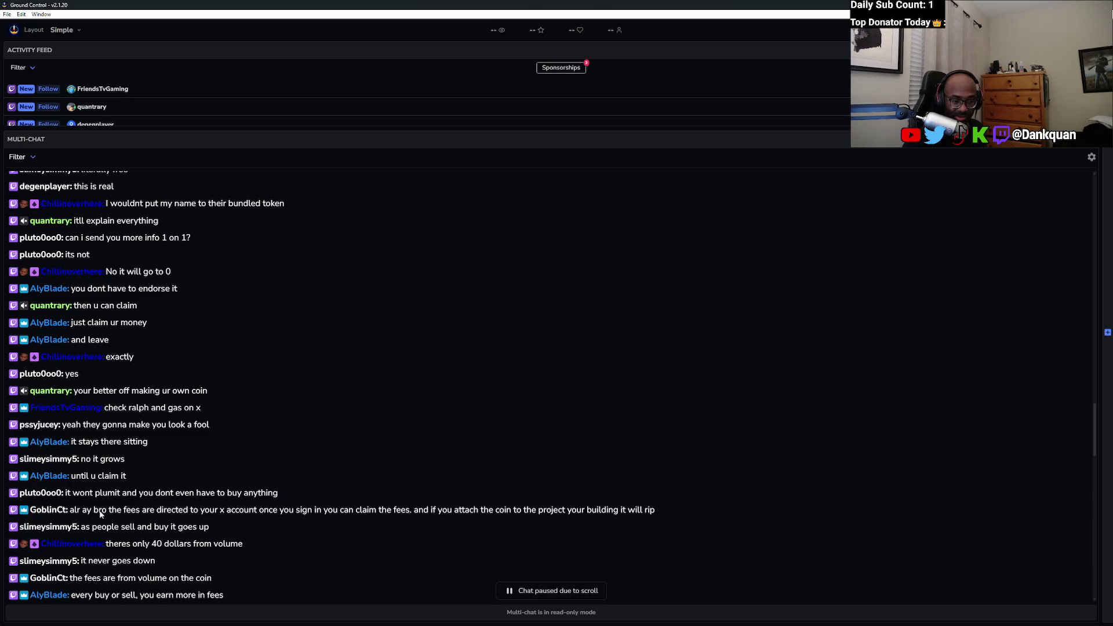
pyautogui.scroll(-1, 102, 513)
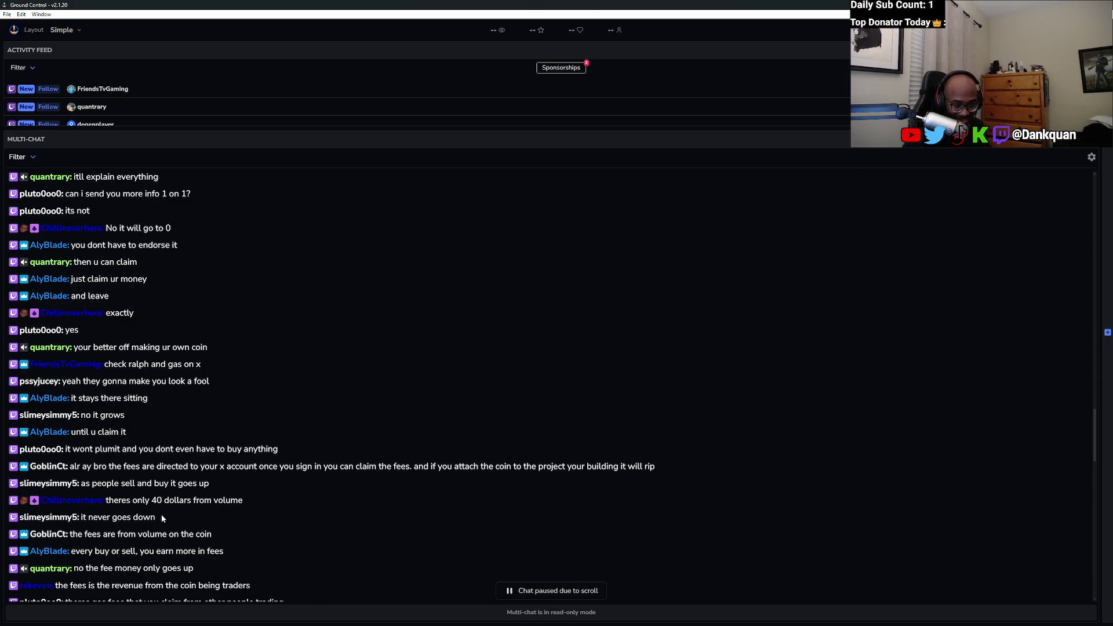
pyautogui.scroll(-1, 159, 519)
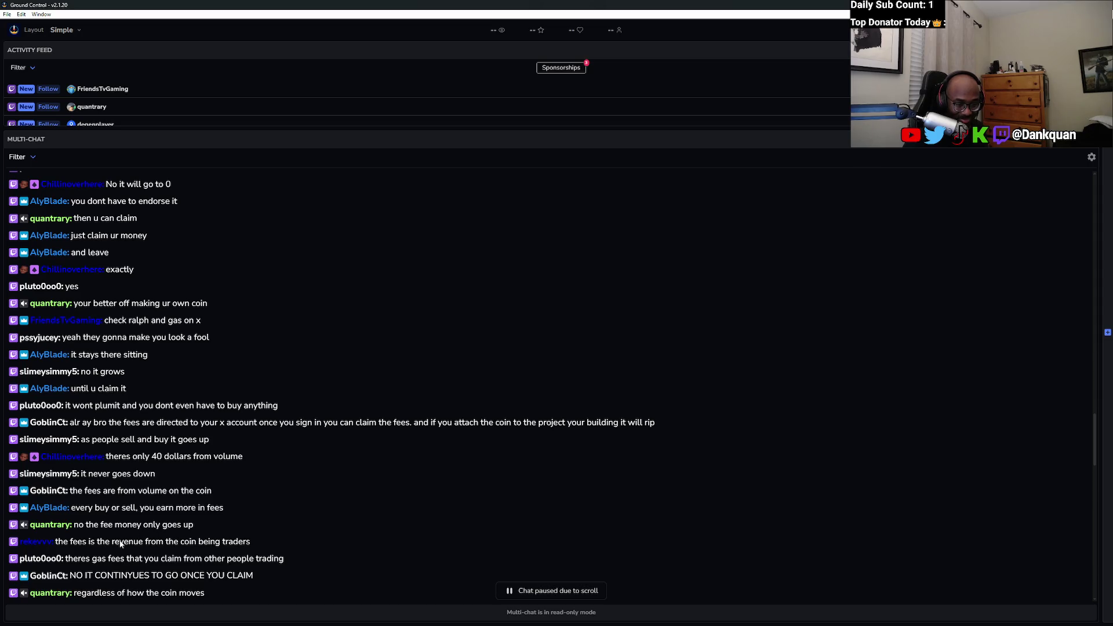
pyautogui.scroll(-2, 125, 543)
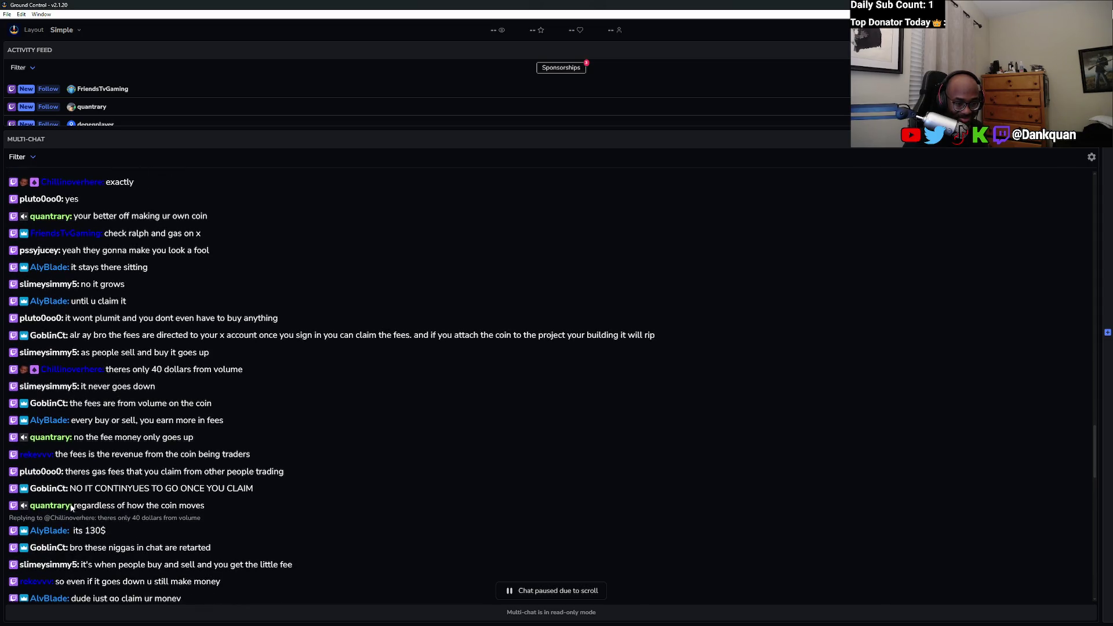
pyautogui.scroll(-1, 93, 525)
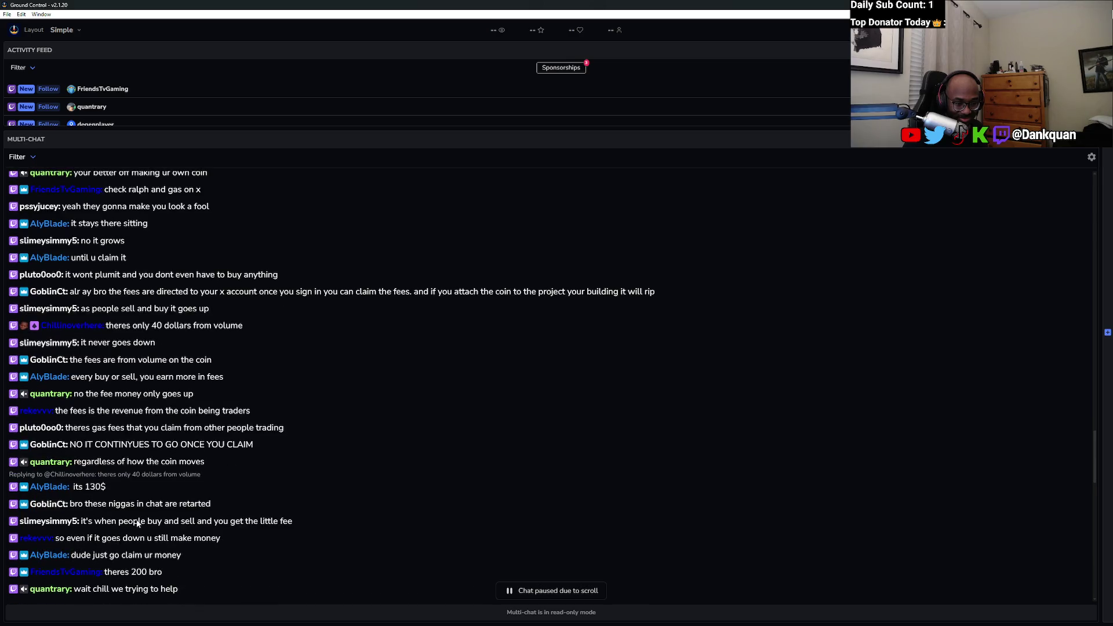
pyautogui.scroll(-1, 108, 524)
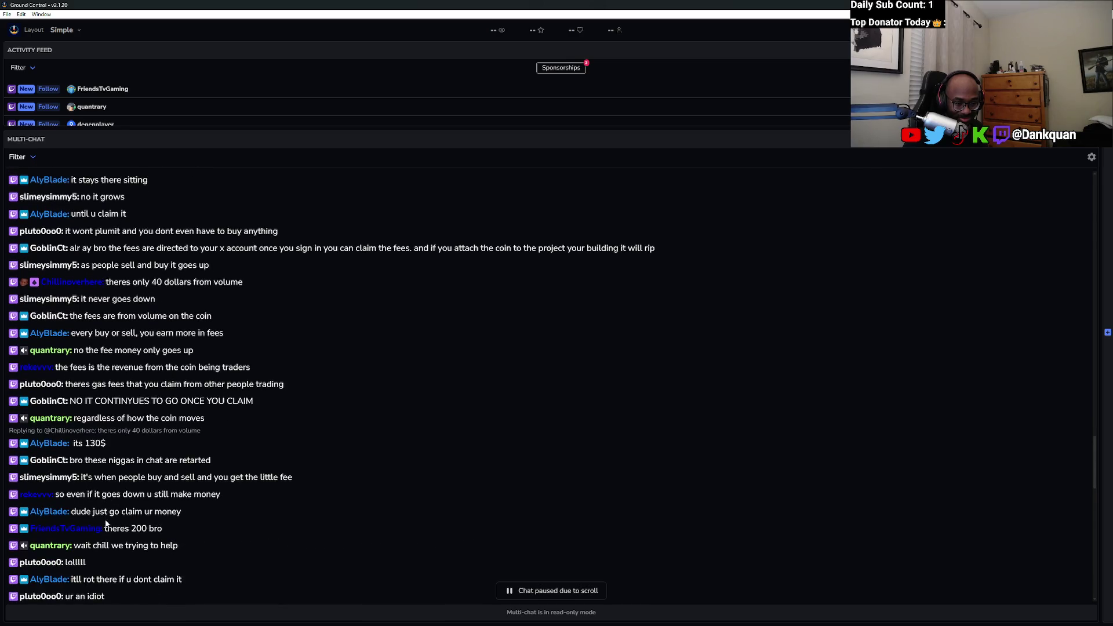
pyautogui.scroll(-1, 196, 533)
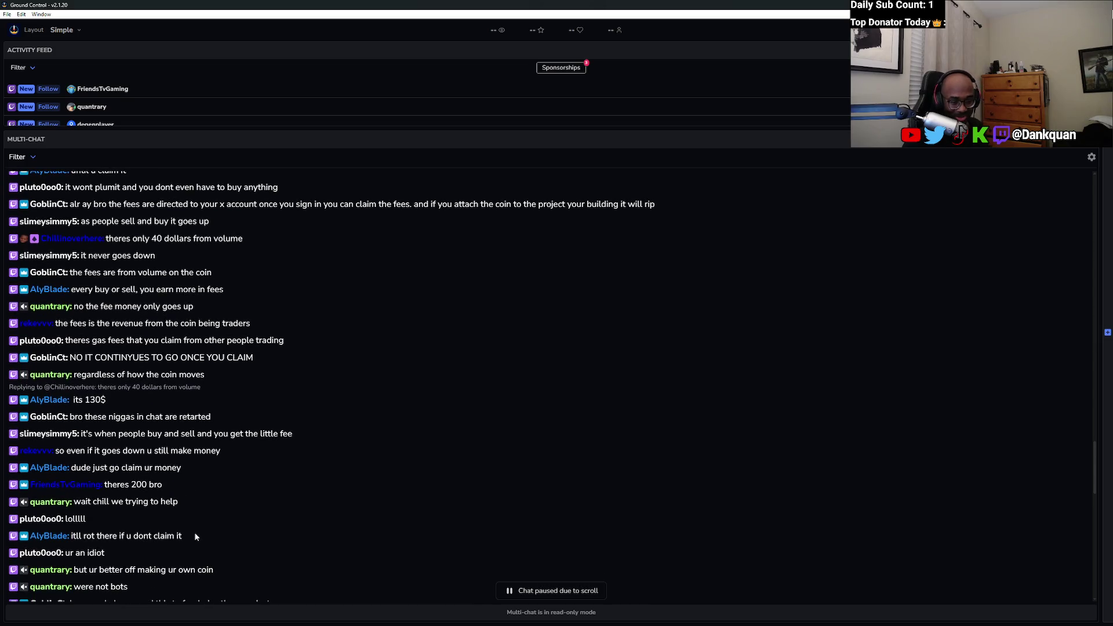
pyautogui.scroll(-1, 194, 534)
pyautogui.scroll(-6, 280, 545)
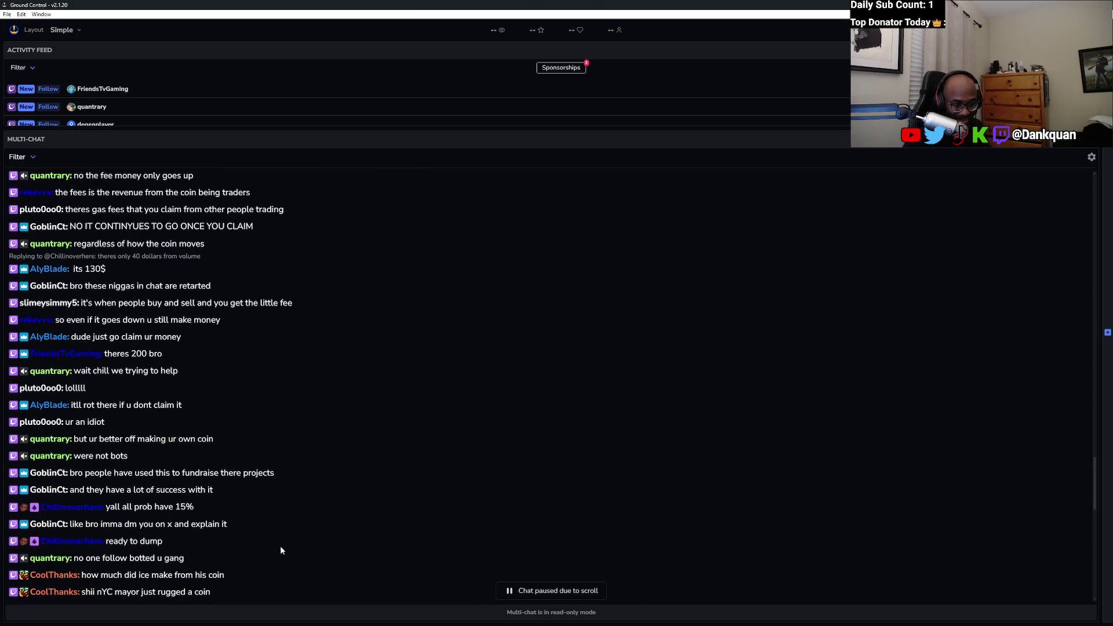
pyautogui.scroll(-10, 280, 548)
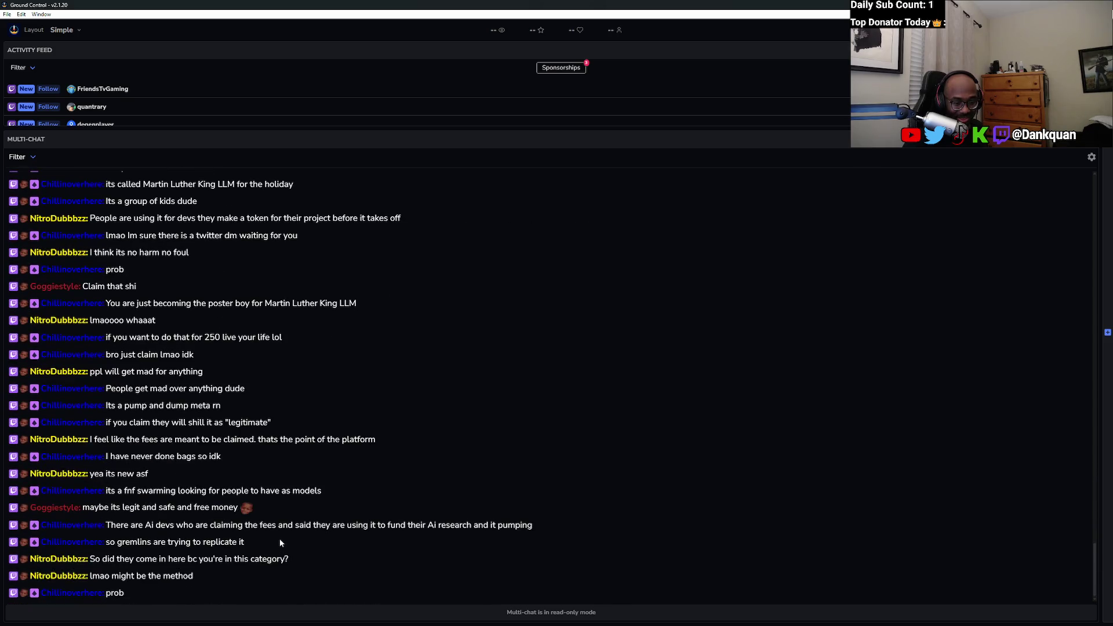
# Re-maximize the Ground Control chat window, then switch back to the browser with the Scrimba lesson.
pyautogui.moveTo(405, 5)
pyautogui.mouseDown()
pyautogui.moveTo(638, 31)
pyautogui.moveTo(1090, 18)
pyautogui.moveTo(810, 109)
pyautogui.mouseUp()
pyautogui.doubleClick(810, 109)
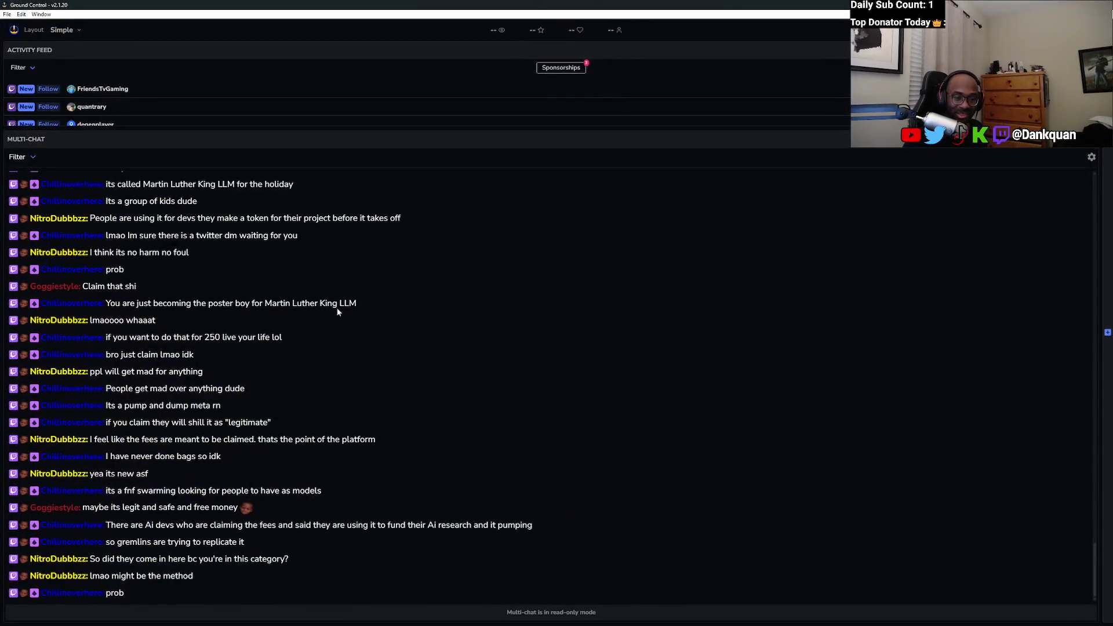
pyautogui.scroll(2, 196, 353)
pyautogui.scroll(3, 196, 352)
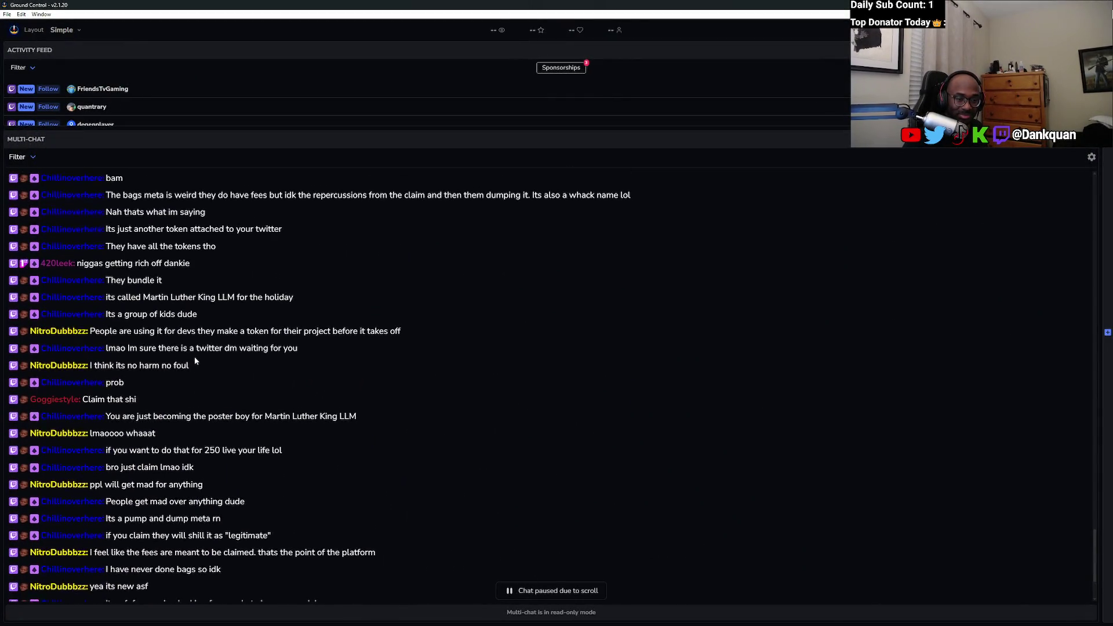
pyautogui.scroll(-4, 194, 356)
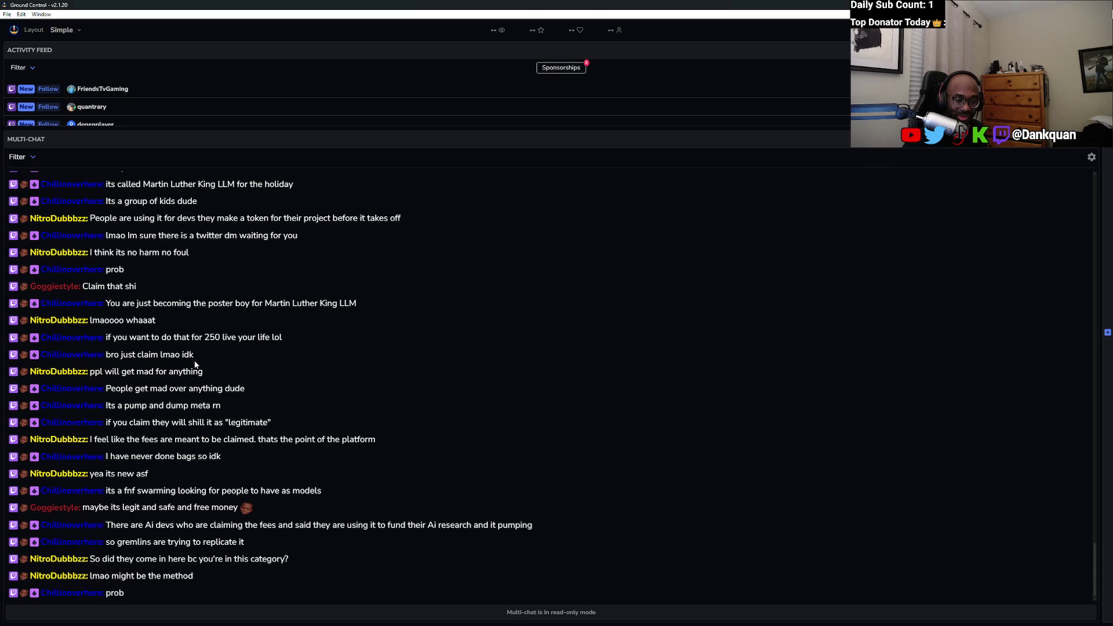
pyautogui.hotkey('alt', 'Tab')
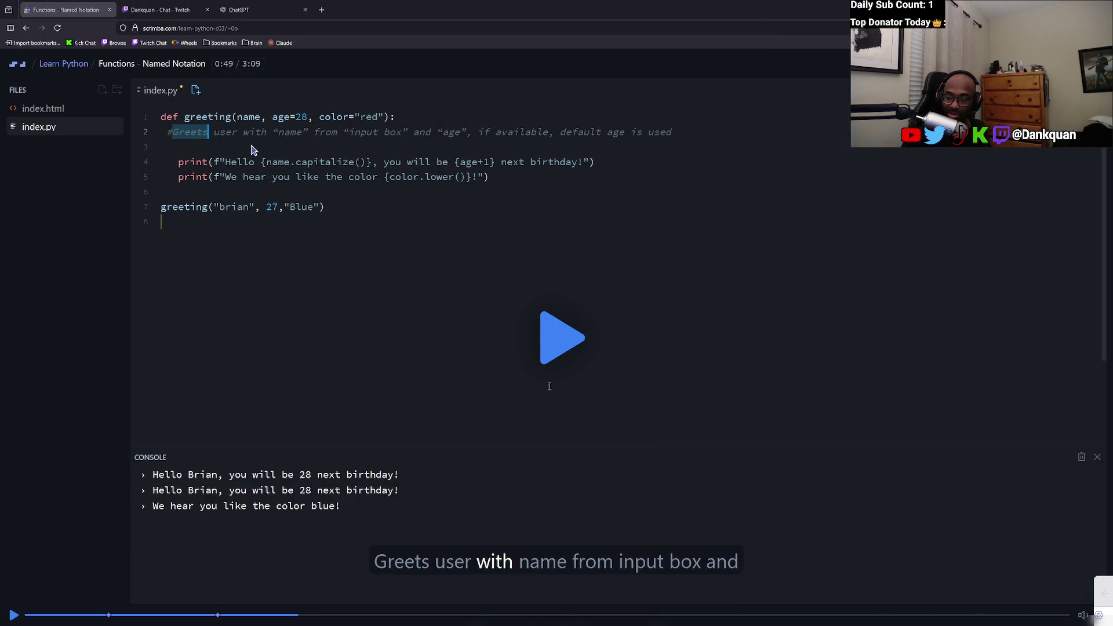
# Play the Named Notation lesson from 0:49 and pause it at 1:46.
pyautogui.click(558, 347)
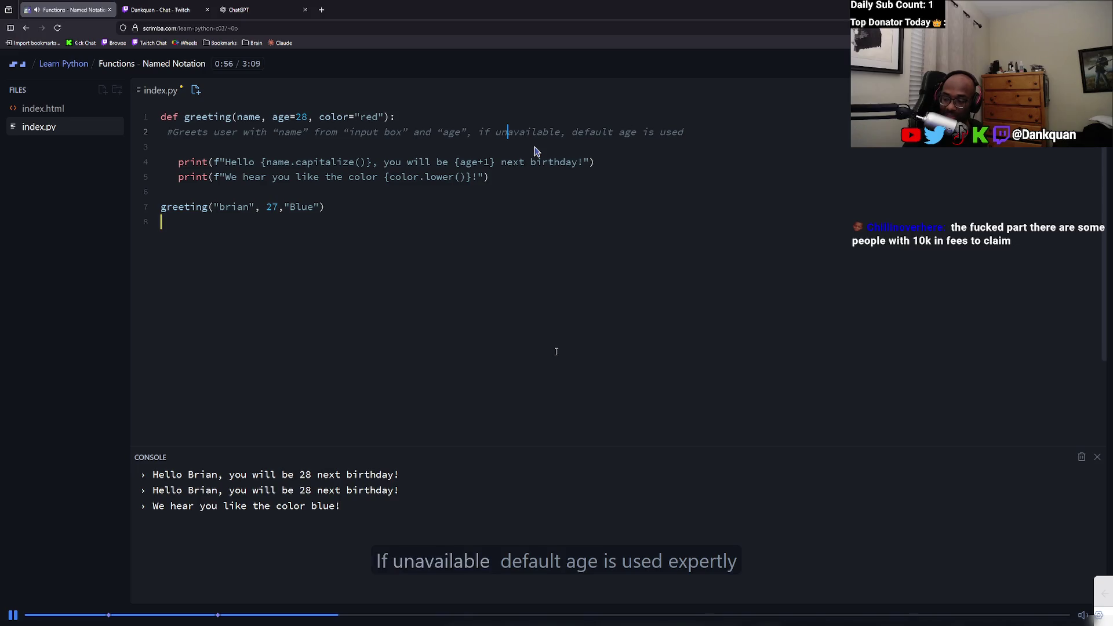
pyautogui.click(14, 616)
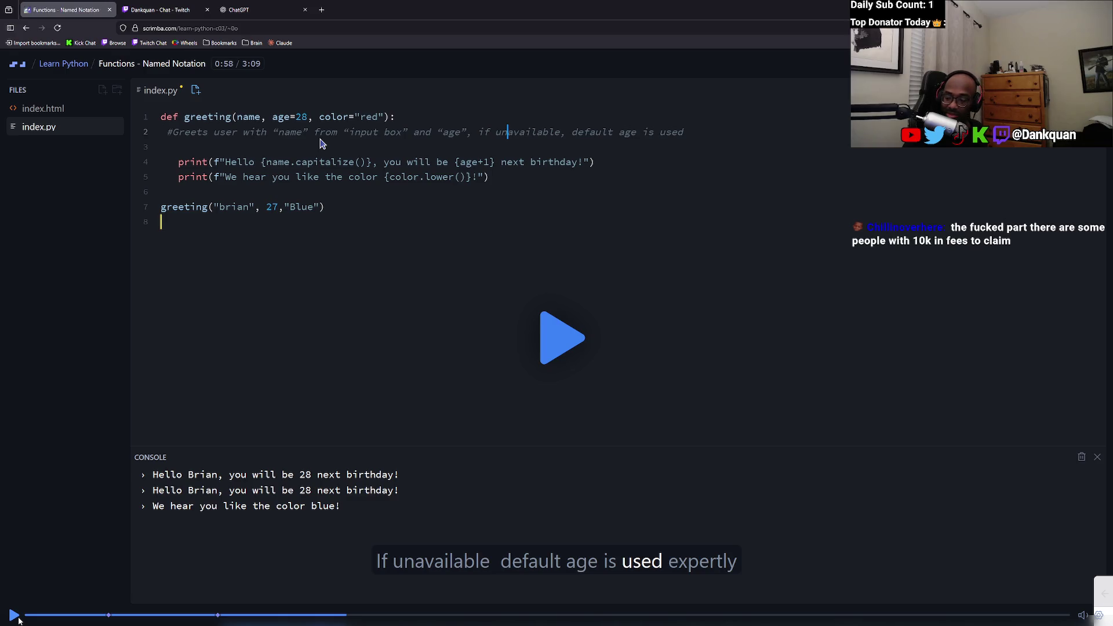
pyautogui.rightClick(19, 619)
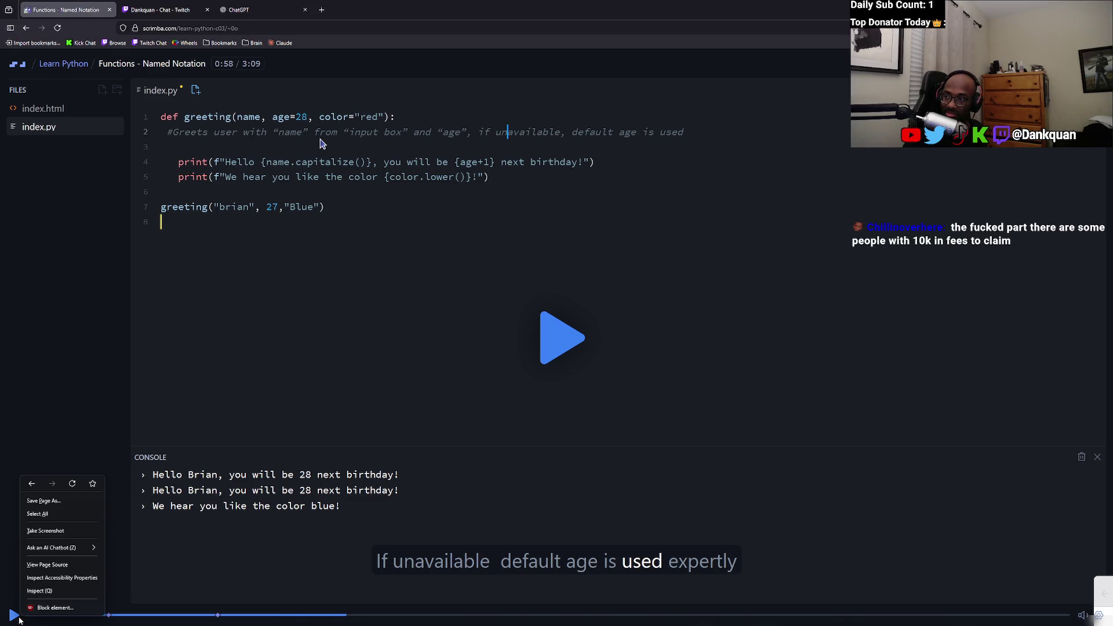
pyautogui.click(555, 346)
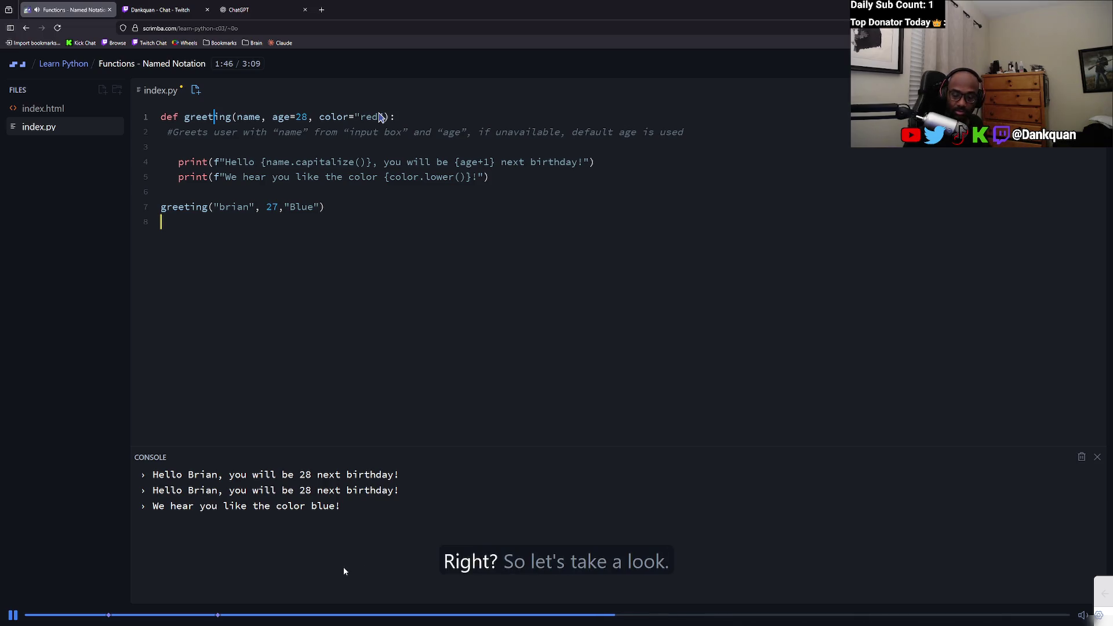
pyautogui.press('space')
# Web-search 'bags fm' in a new tab and open the bags.fm site.
pyautogui.click(321, 10)
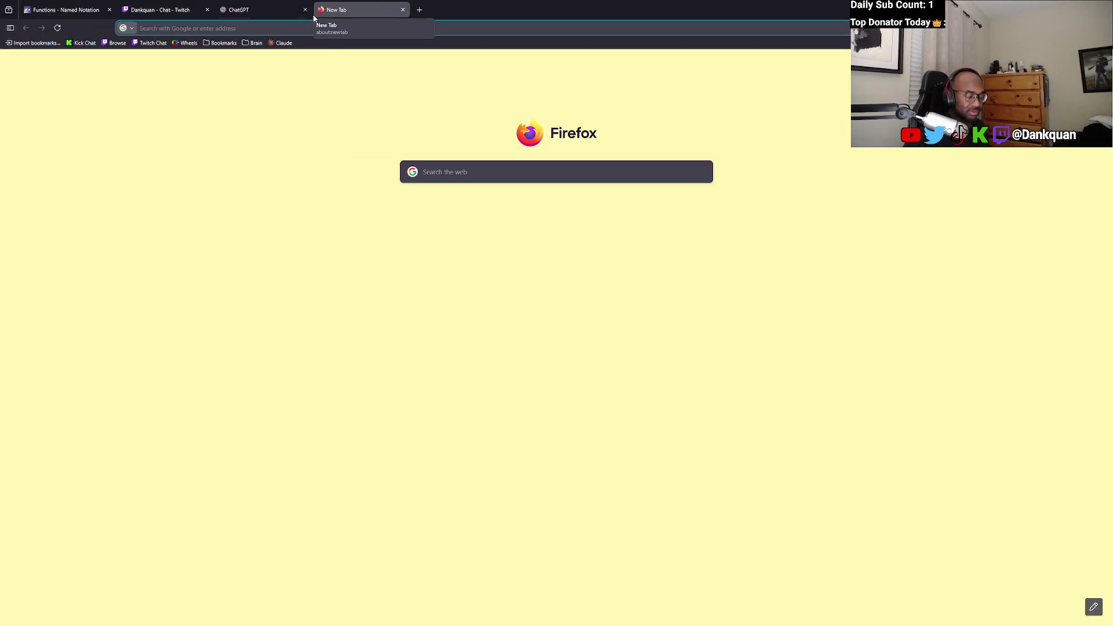
pyautogui.write('bags')
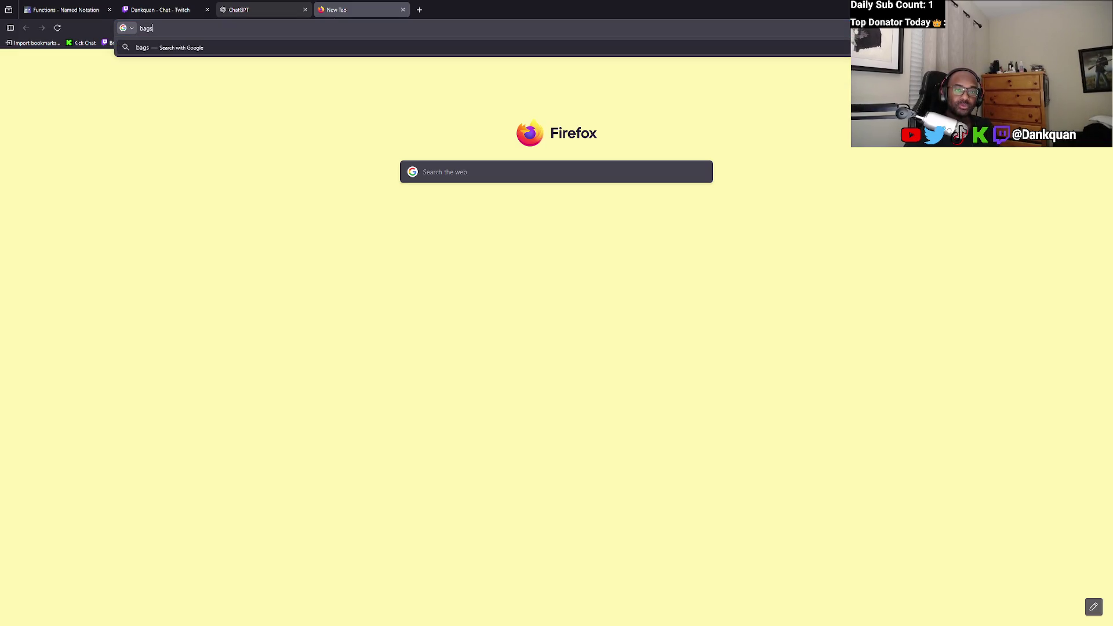
pyautogui.write(' fm')
pyautogui.press('Return')
pyautogui.click(189, 195)
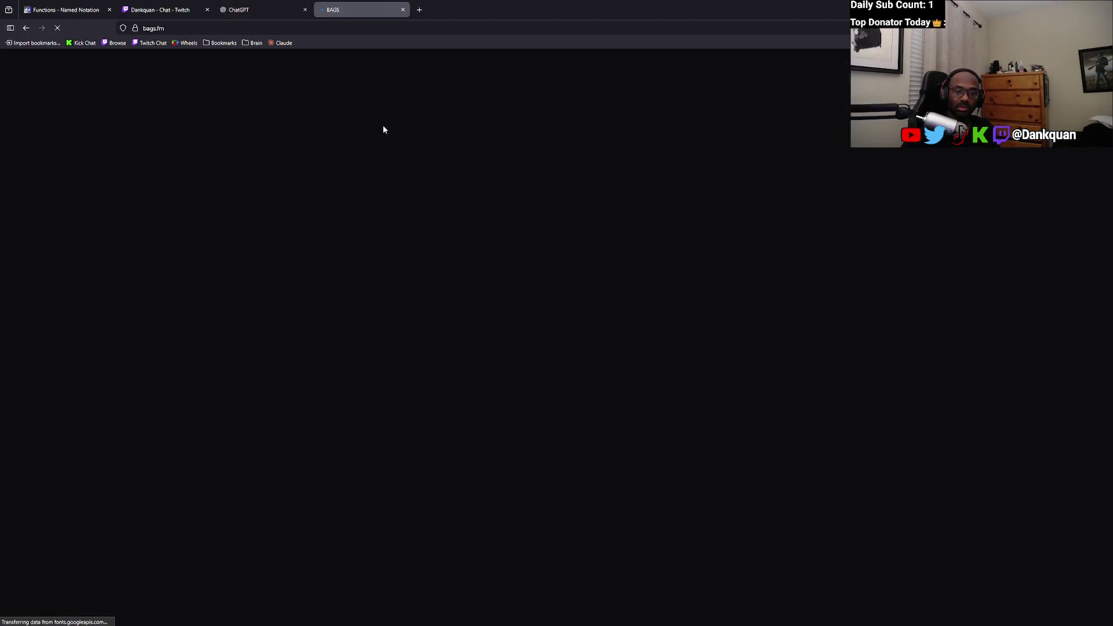
# Search Bags for the streamer's coin and open its page to check earnings.
pyautogui.click(542, 99)
pyautogui.write('dankquan')
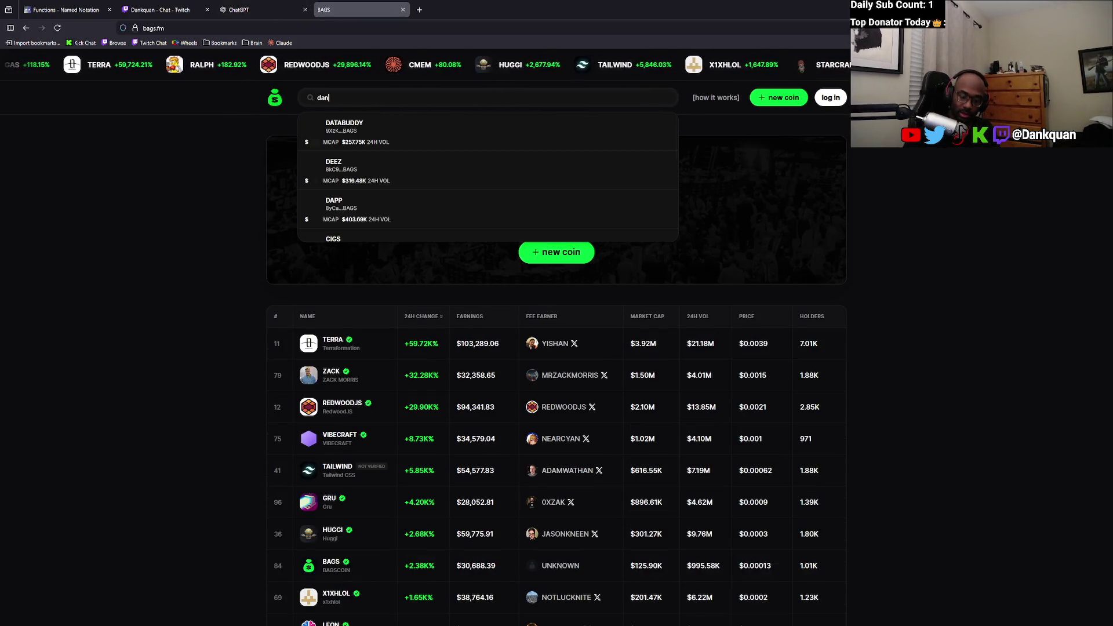
pyautogui.click(444, 132)
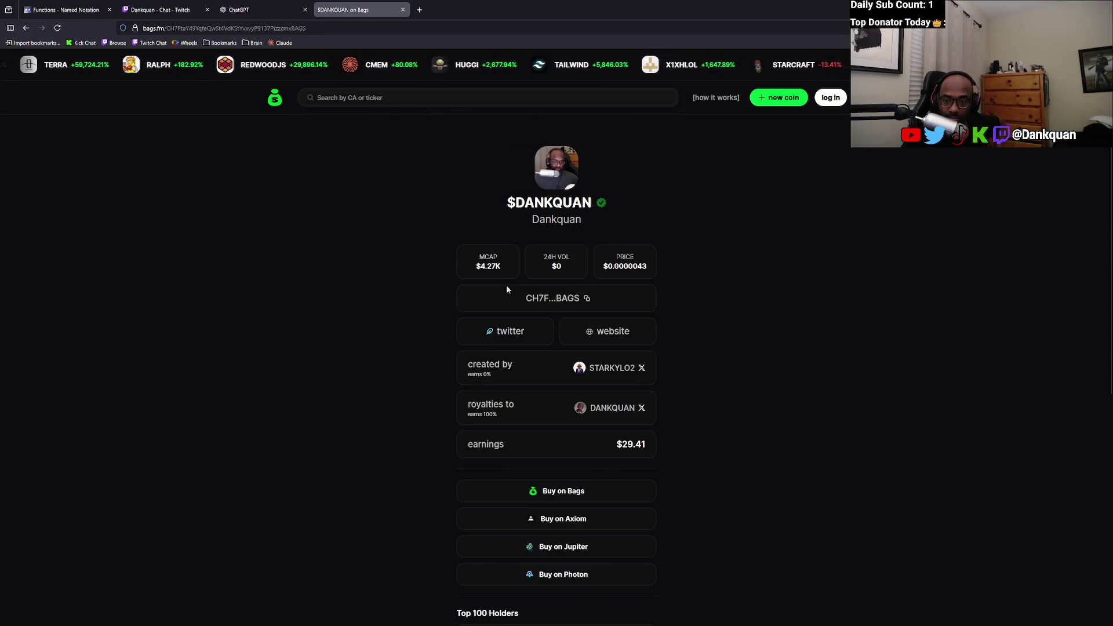
pyautogui.scroll(-2, 436, 280)
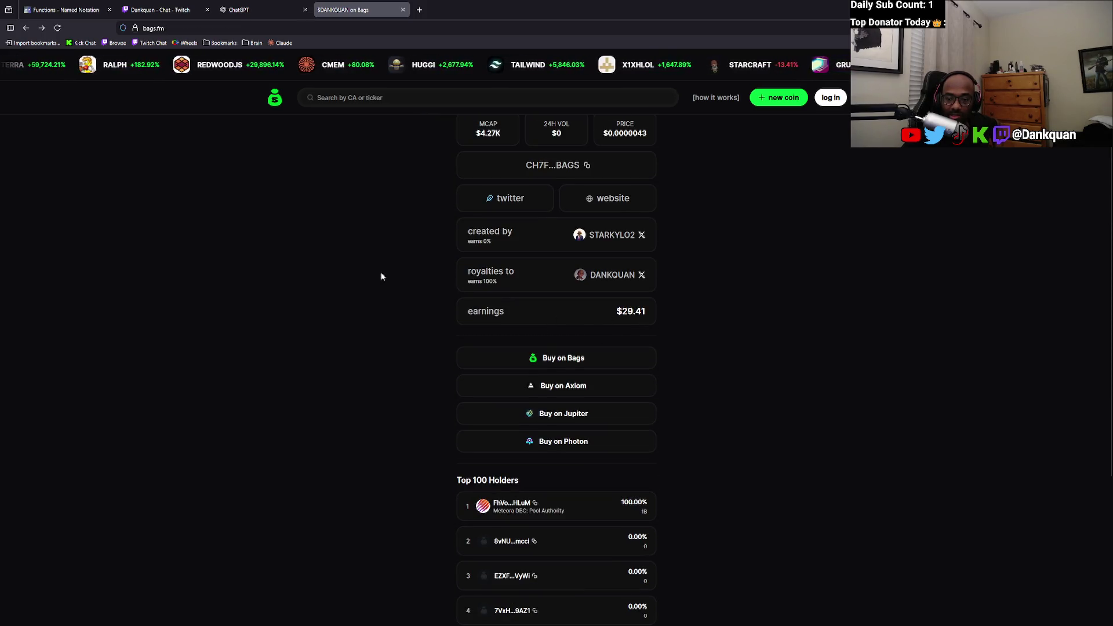
# Go back to the Bags home page, browse the leaderboard, and search 'martin luther'.
pyautogui.hotkey('alt', 'Left')
pyautogui.scroll(-2, 336, 285)
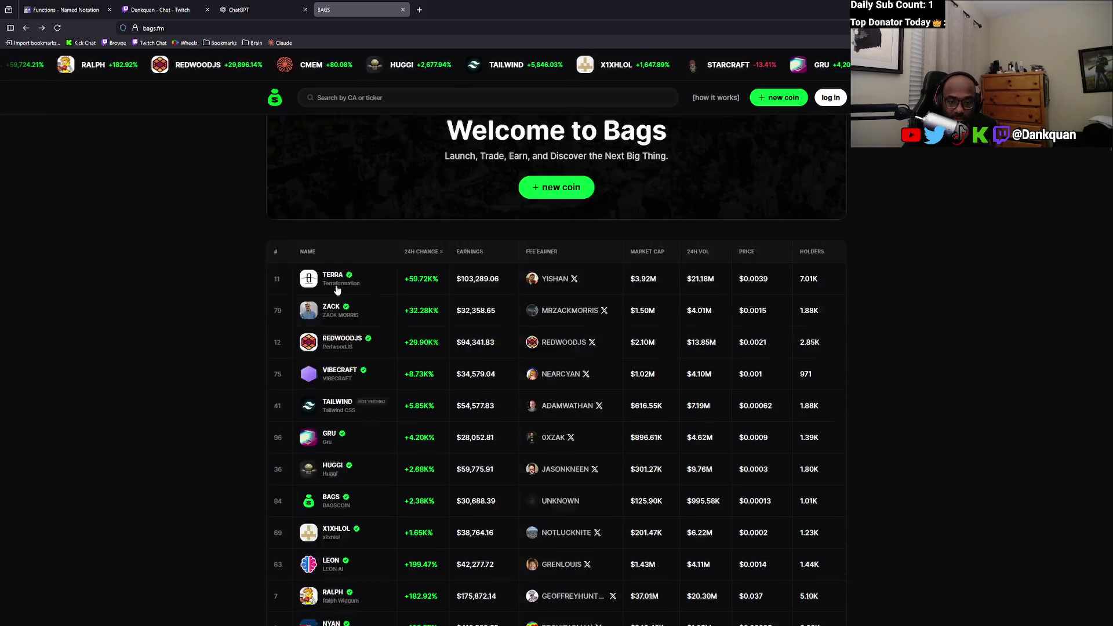
pyautogui.scroll(-3, 337, 288)
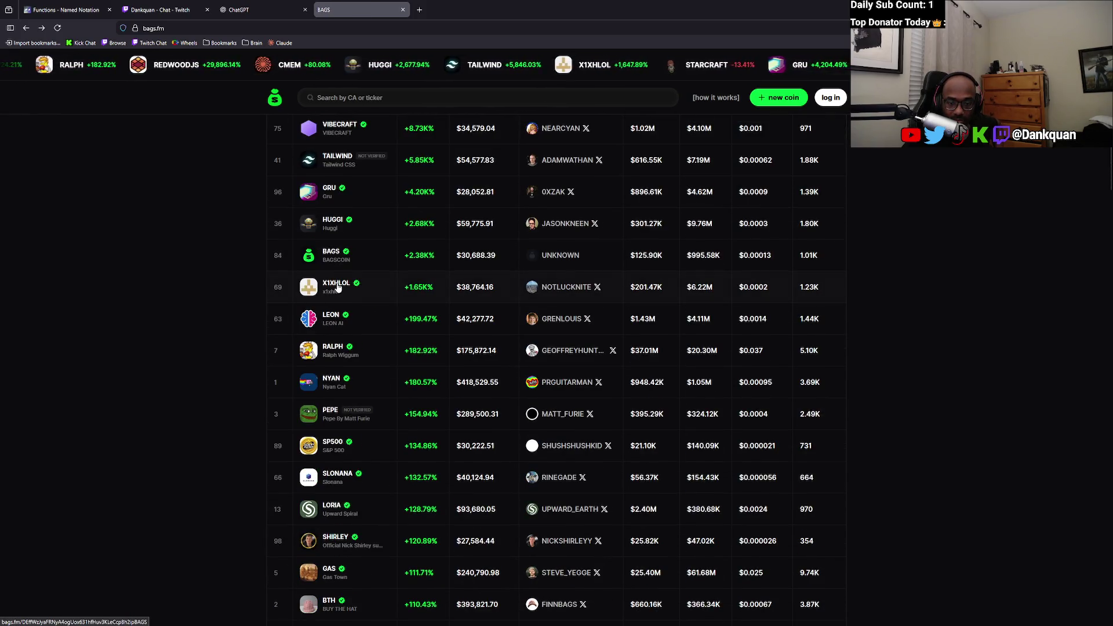
pyautogui.scroll(-3, 338, 288)
pyautogui.scroll(8, 338, 287)
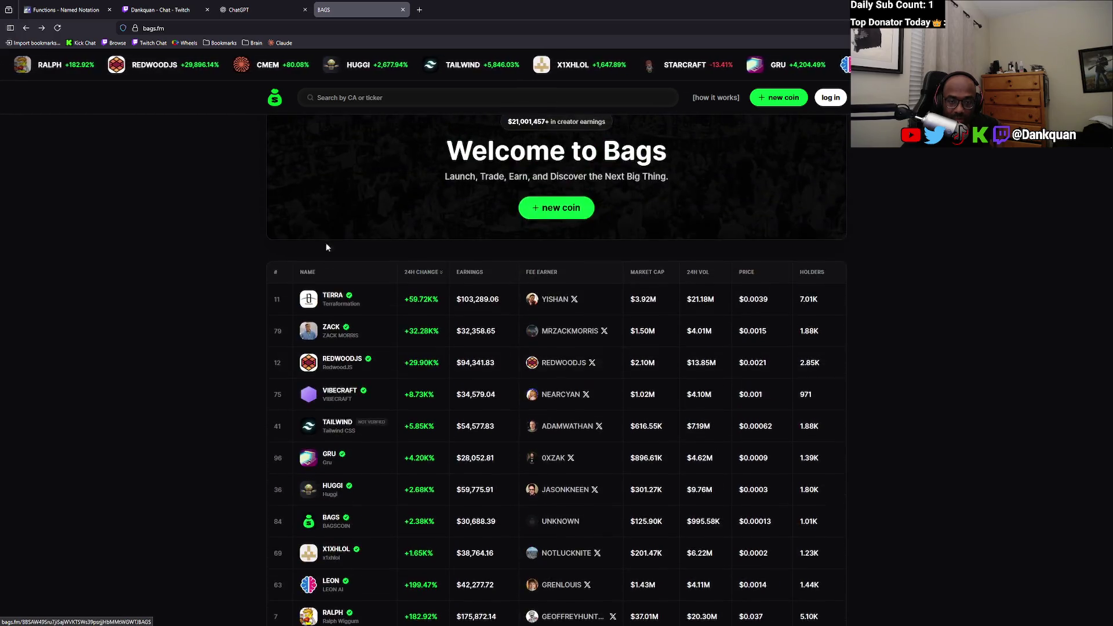
pyautogui.click(369, 101)
pyautogui.write('martin luther')
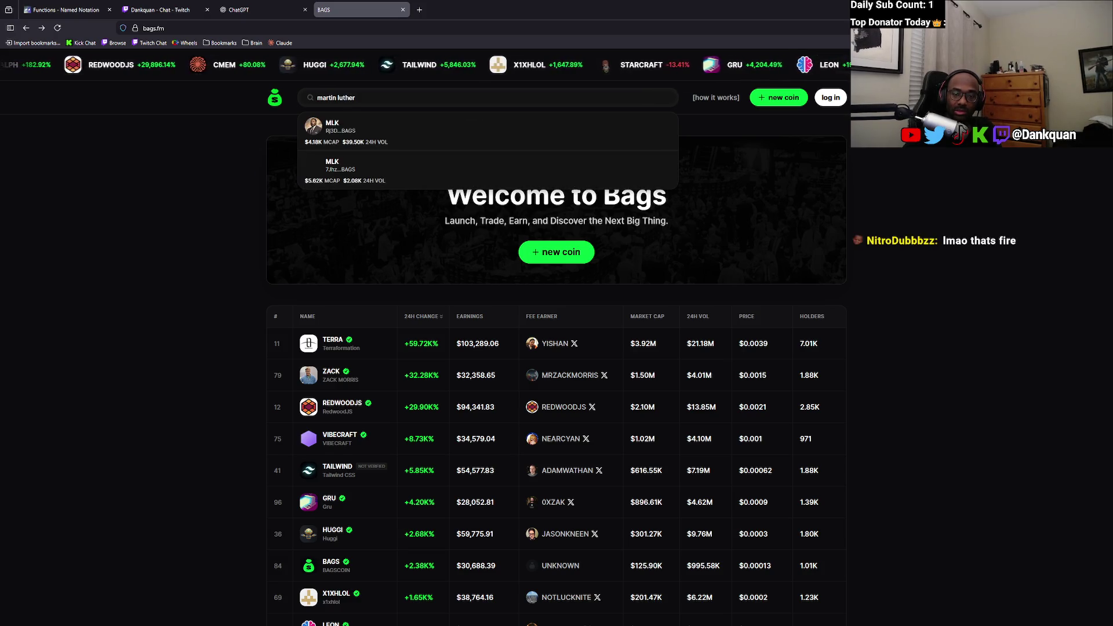
# Open both MLK matches in tabs and compare their earnings, $240.21 versus $12.66.
pyautogui.middleClick(398, 133)
pyautogui.click(397, 133)
pyautogui.click(499, 6)
pyautogui.click(545, 6)
pyautogui.click(505, 3)
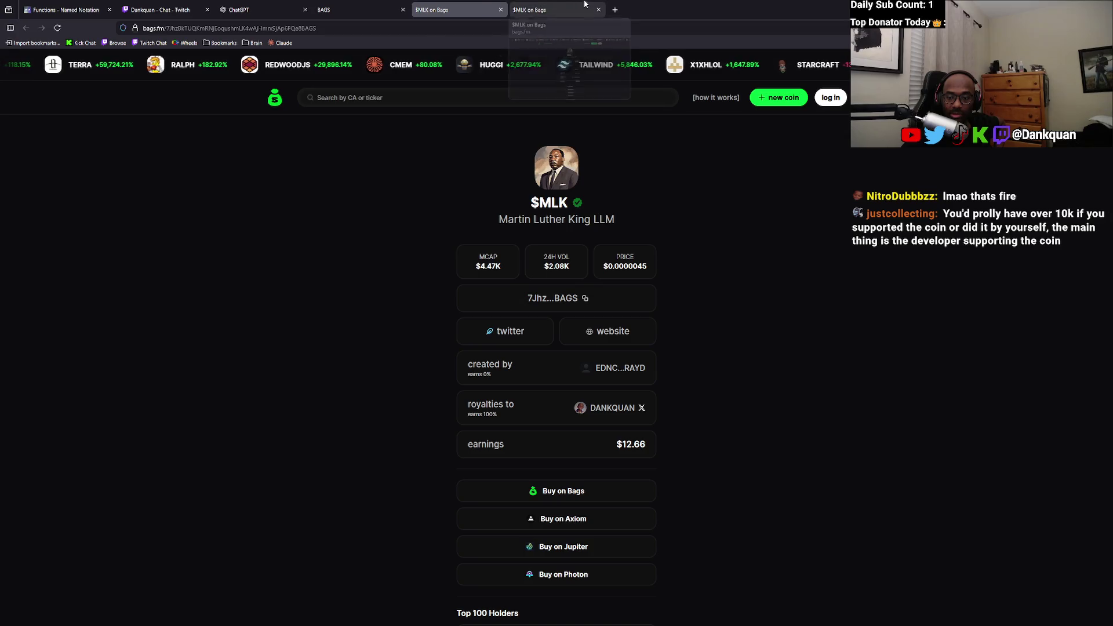
pyautogui.click(511, 4)
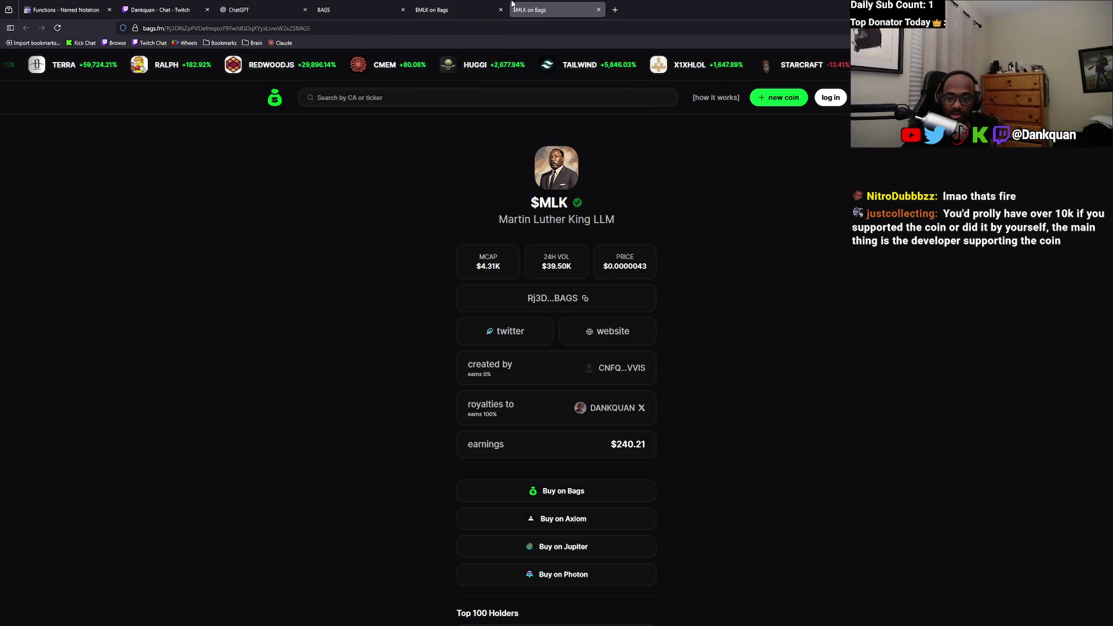
pyautogui.click(493, 7)
pyautogui.scroll(-3, 415, 180)
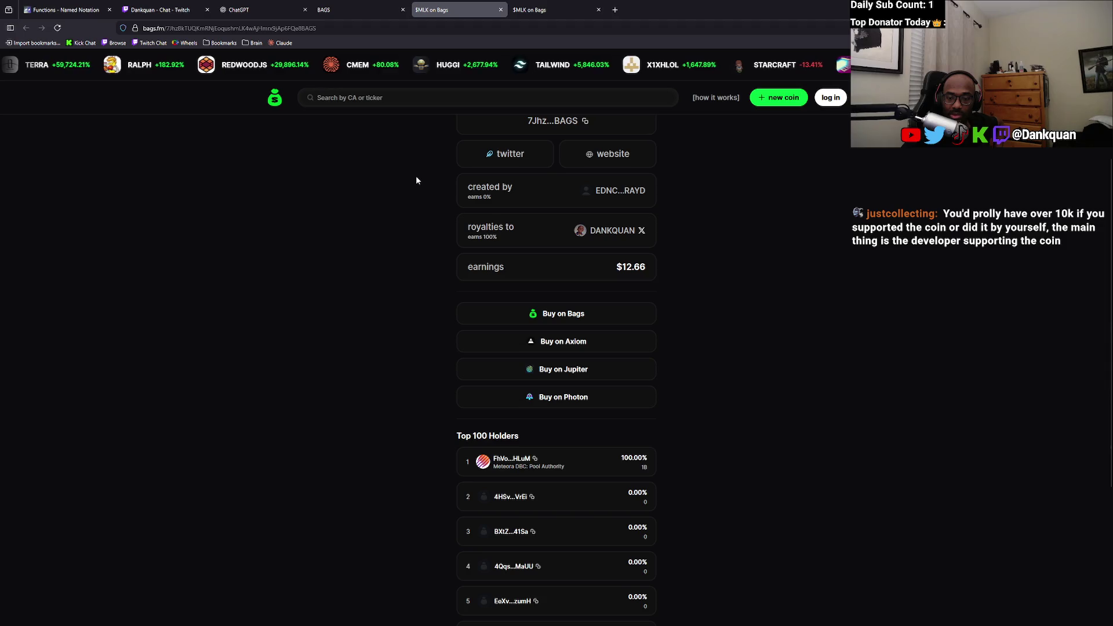
pyautogui.scroll(3, 416, 180)
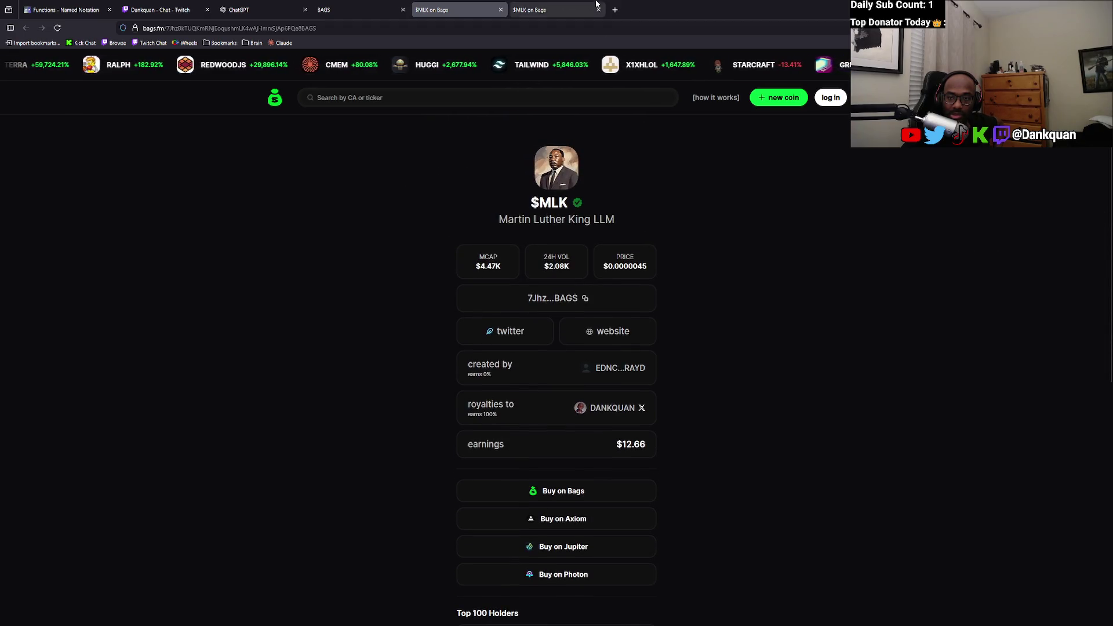
# On the $240.21 $MLK coin, open the royalty recipient's X profile.
pyautogui.hotkey('ctrl', 'Tab')
pyautogui.click(348, 9)
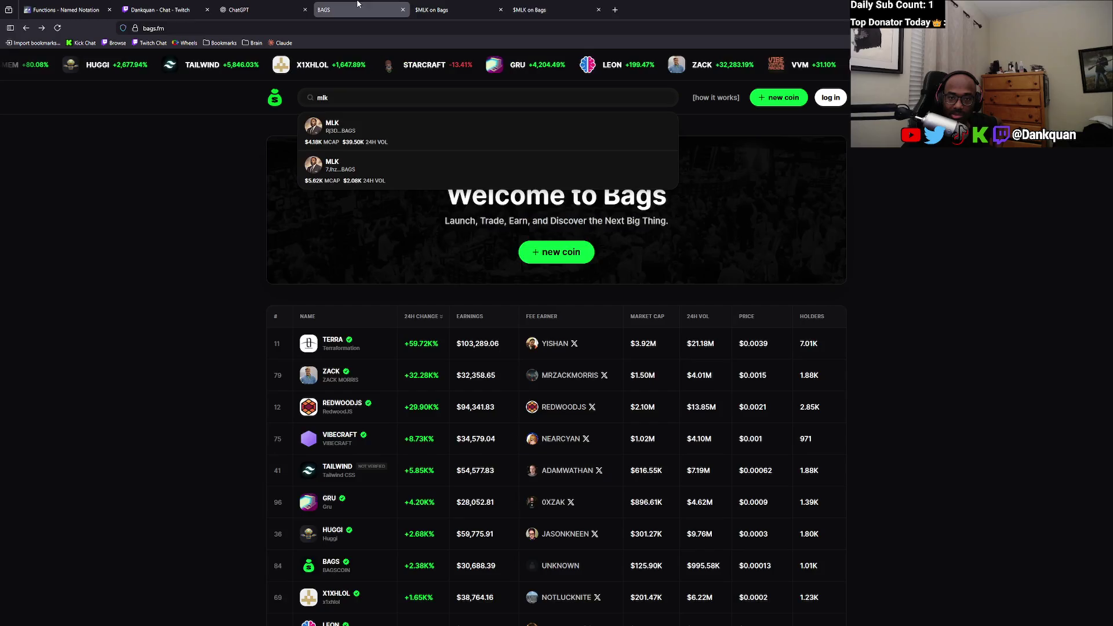
pyautogui.click(533, 9)
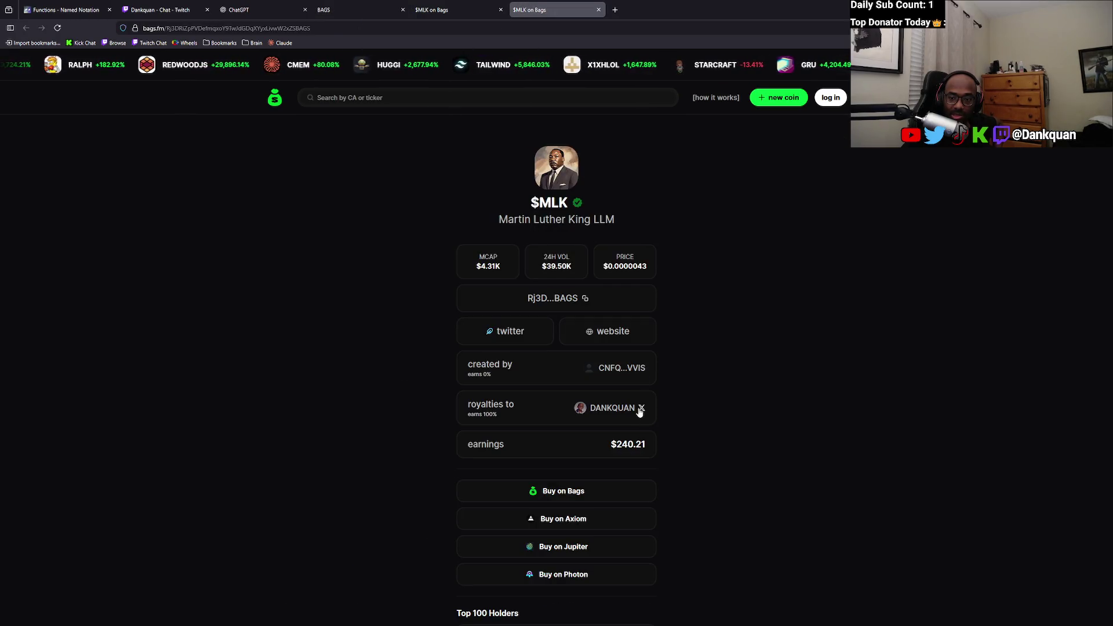
pyautogui.click(641, 408)
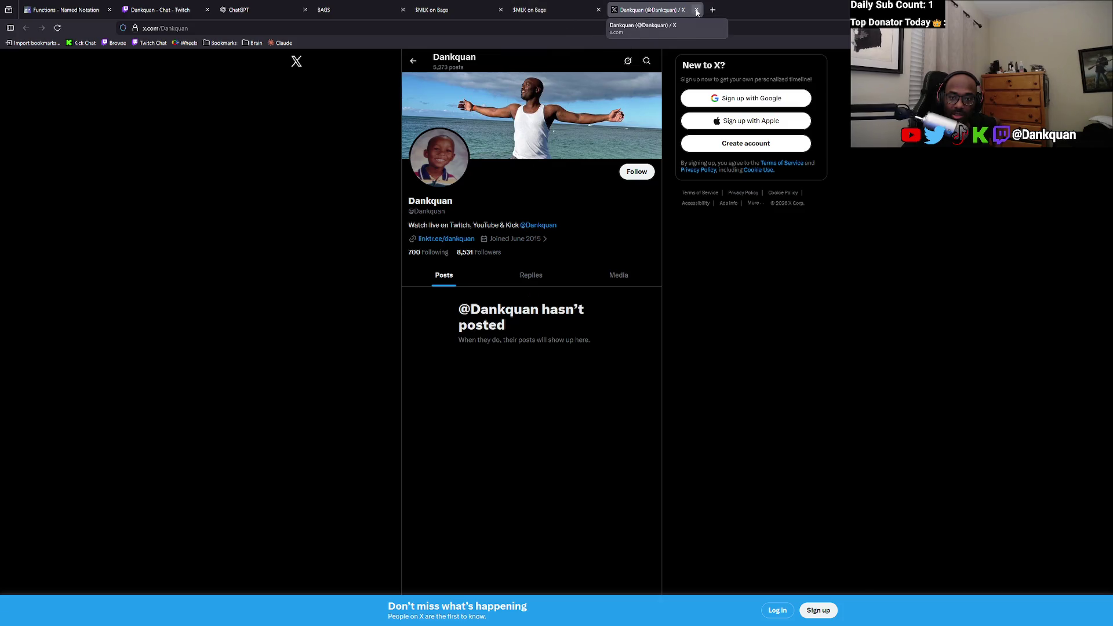
# View the X profile's header photo full size twice, then check its Linktree page.
pyautogui.click(625, 93)
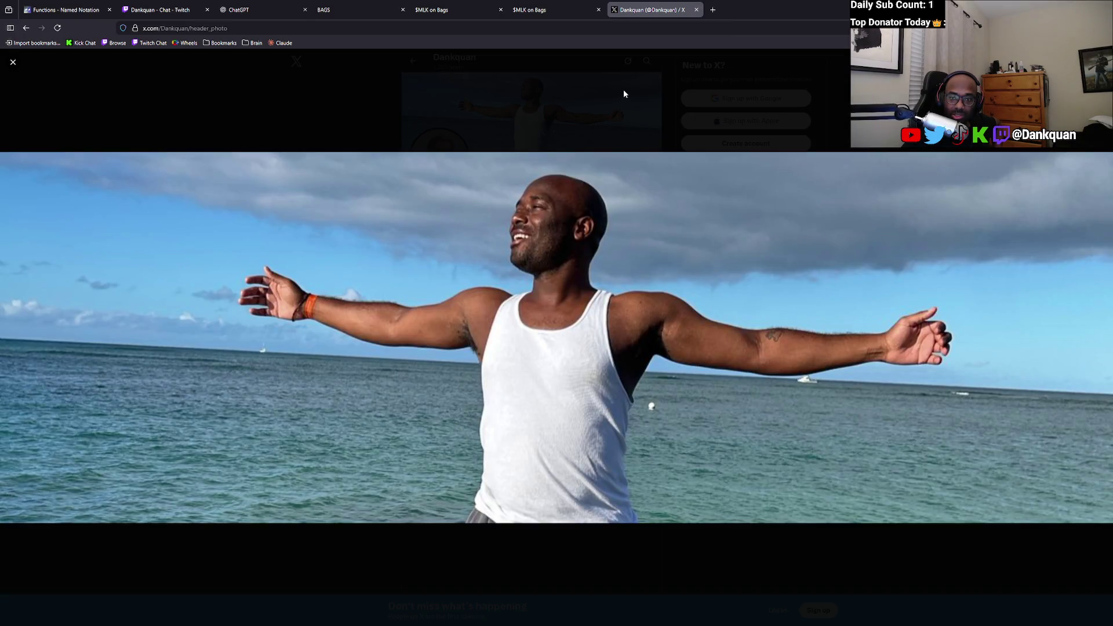
pyautogui.click(625, 94)
pyautogui.click(569, 118)
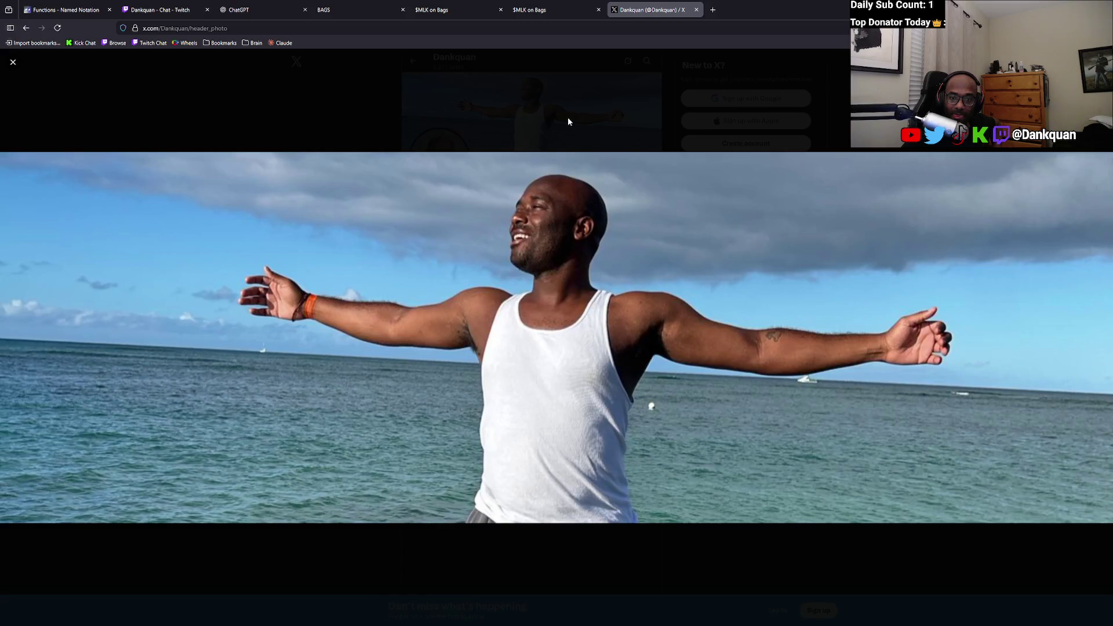
pyautogui.click(572, 109)
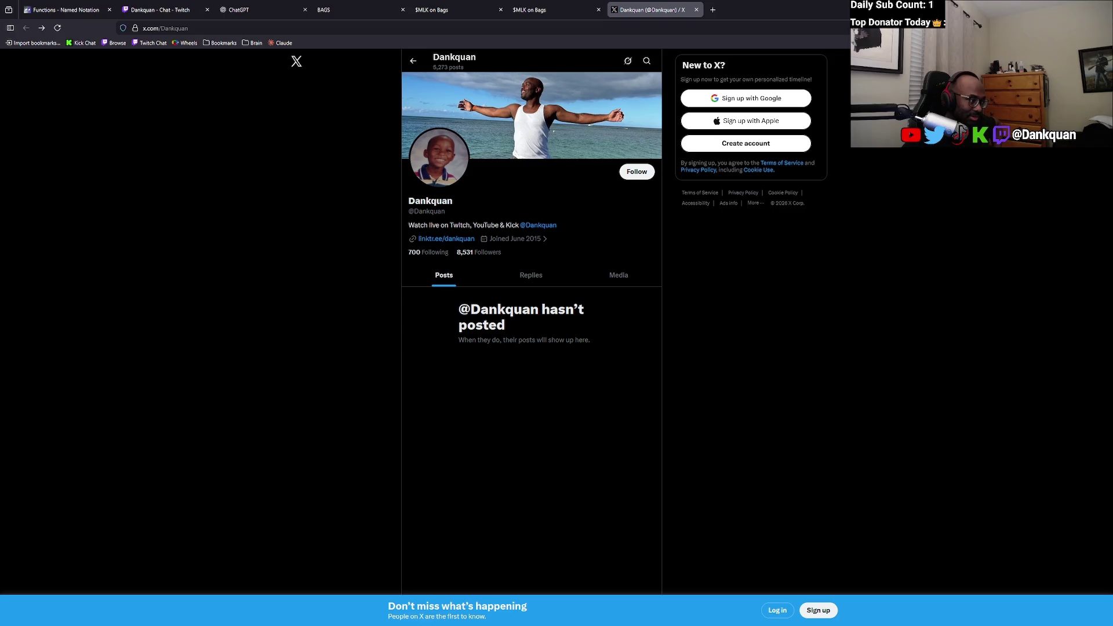
pyautogui.click(432, 239)
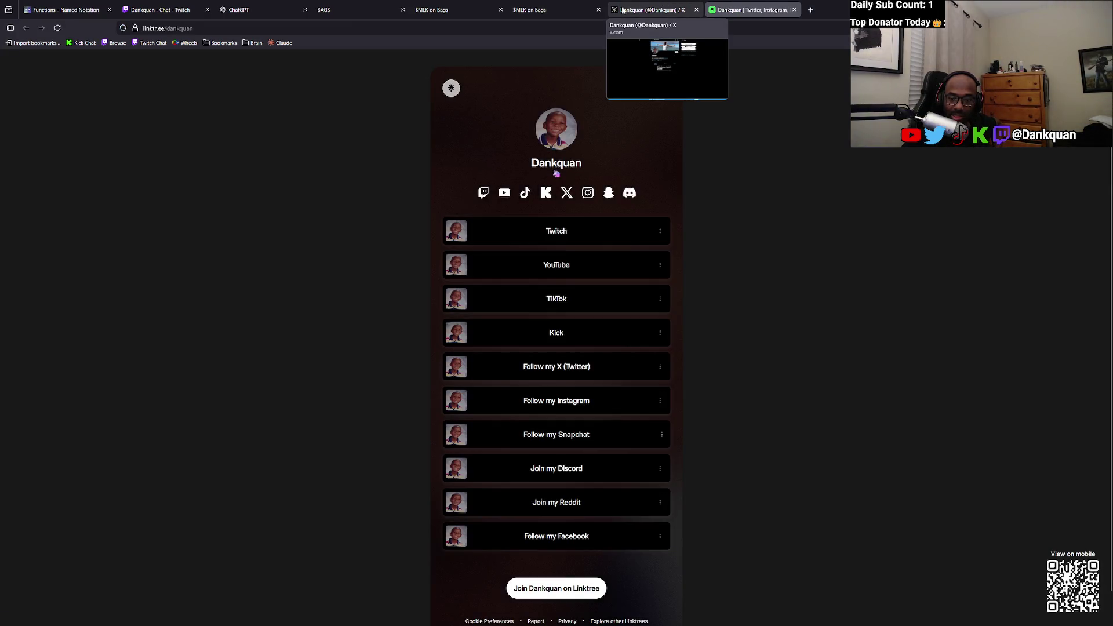
pyautogui.click(622, 10)
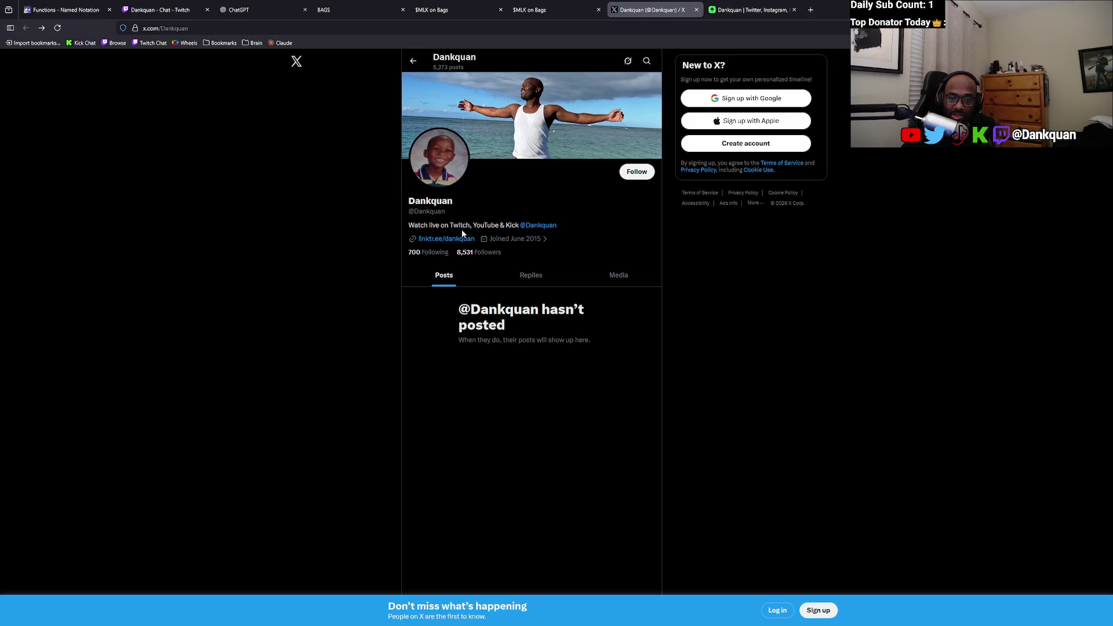
# Close the X profile, Linktree, both $MLK coin, Bags and ChatGPT tabs.
pyautogui.click(696, 9)
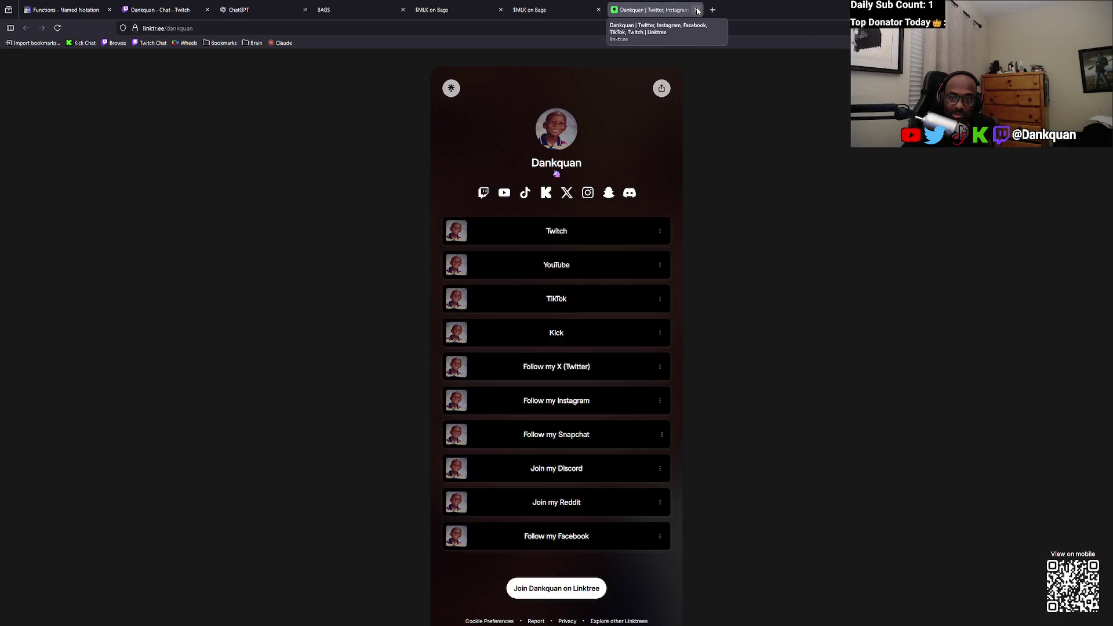
pyautogui.click(696, 9)
pyautogui.click(597, 10)
pyautogui.middleClick(439, 14)
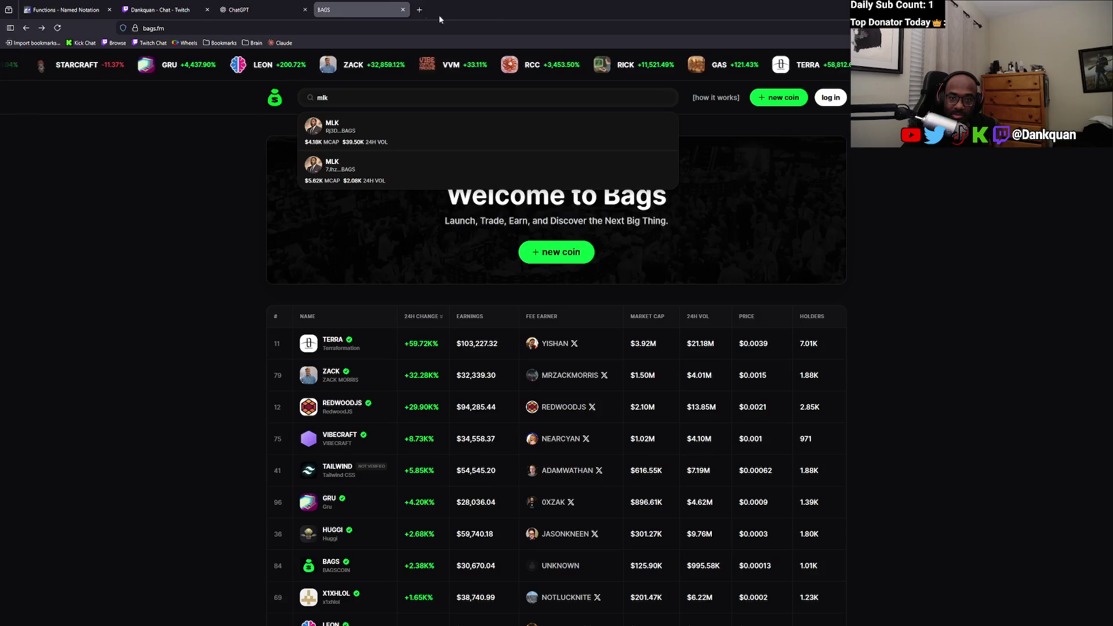
pyautogui.middleClick(319, 15)
pyautogui.click(306, 11)
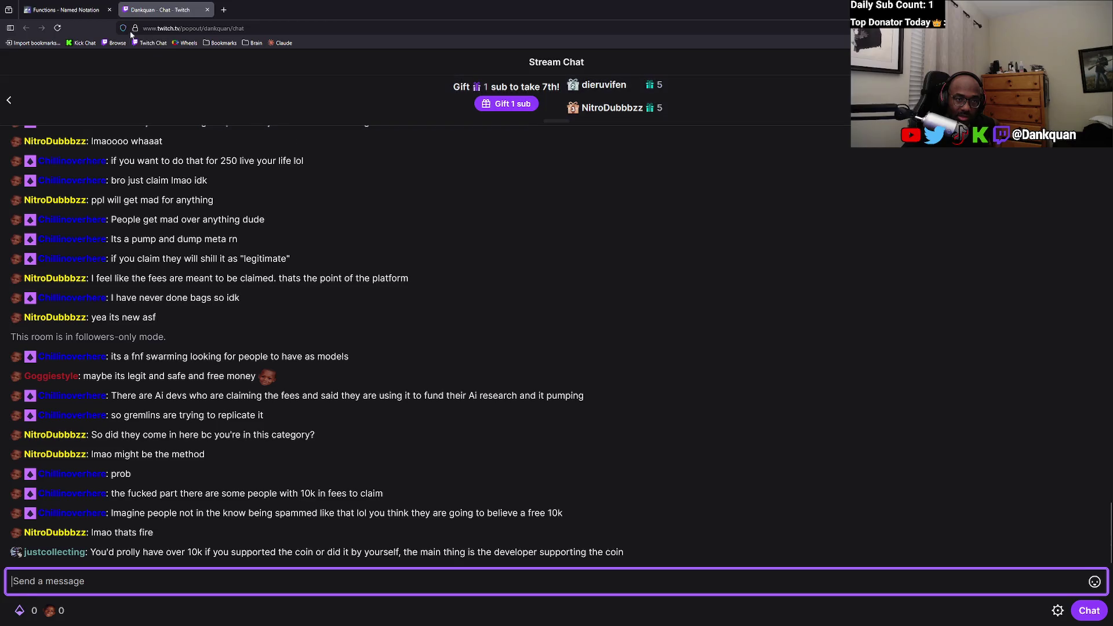
# Return to the 'Functions - Named Notation' lesson tab, paused at 1:47.
pyautogui.click(69, 10)
pyautogui.click(147, 7)
pyautogui.click(64, 5)
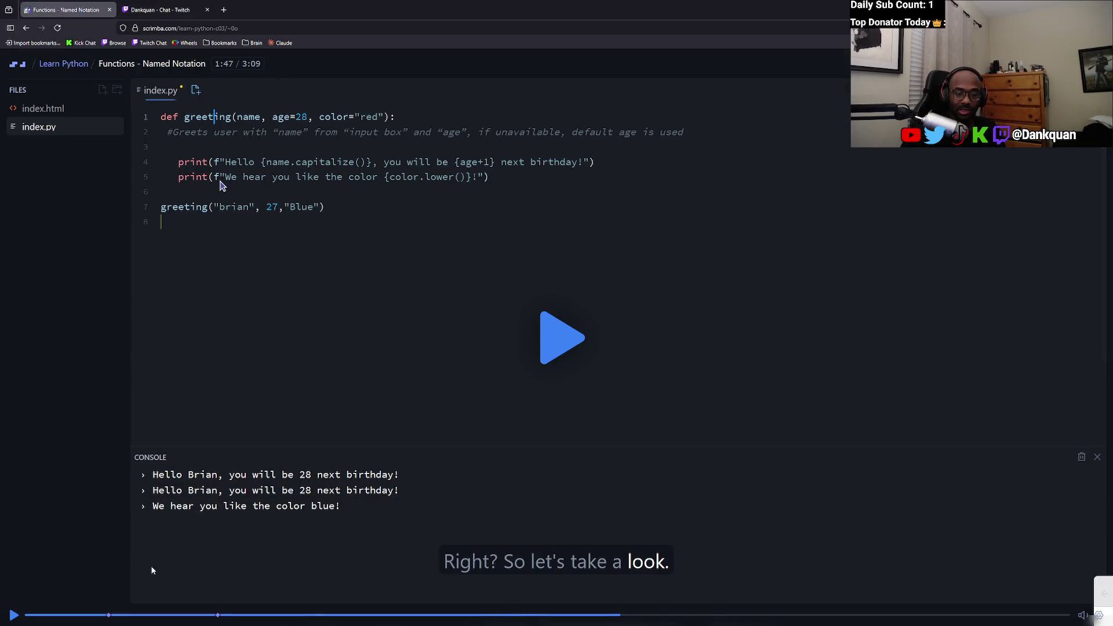
# Exit to the Learn Python course list, close that tab, and open a blank tab.
pyautogui.press('Escape')
pyautogui.press('Escape')
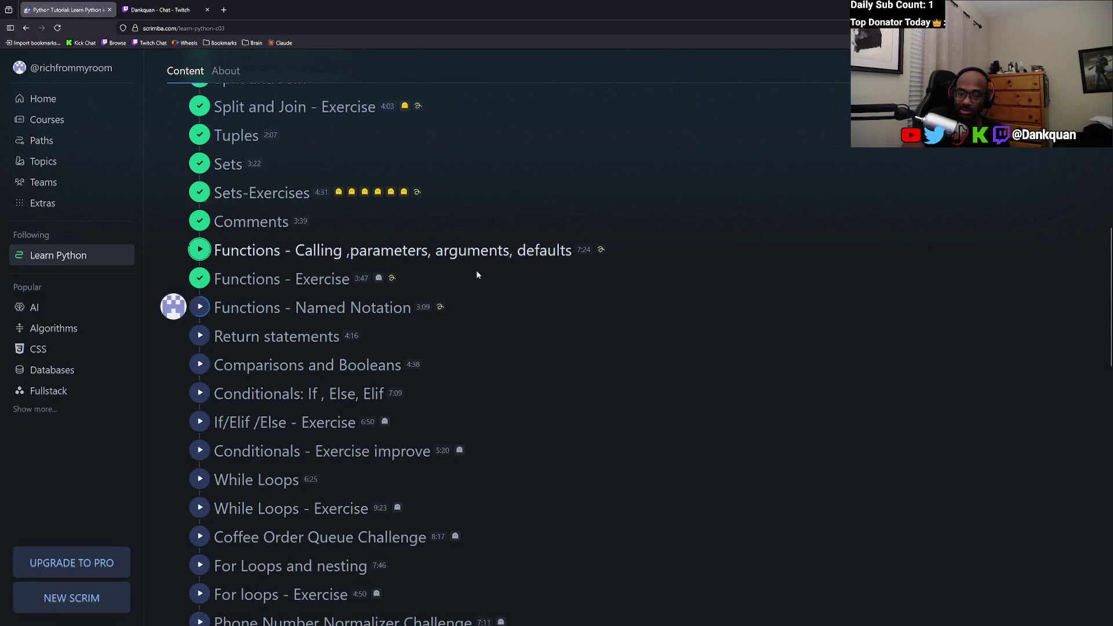
pyautogui.scroll(-2, 480, 238)
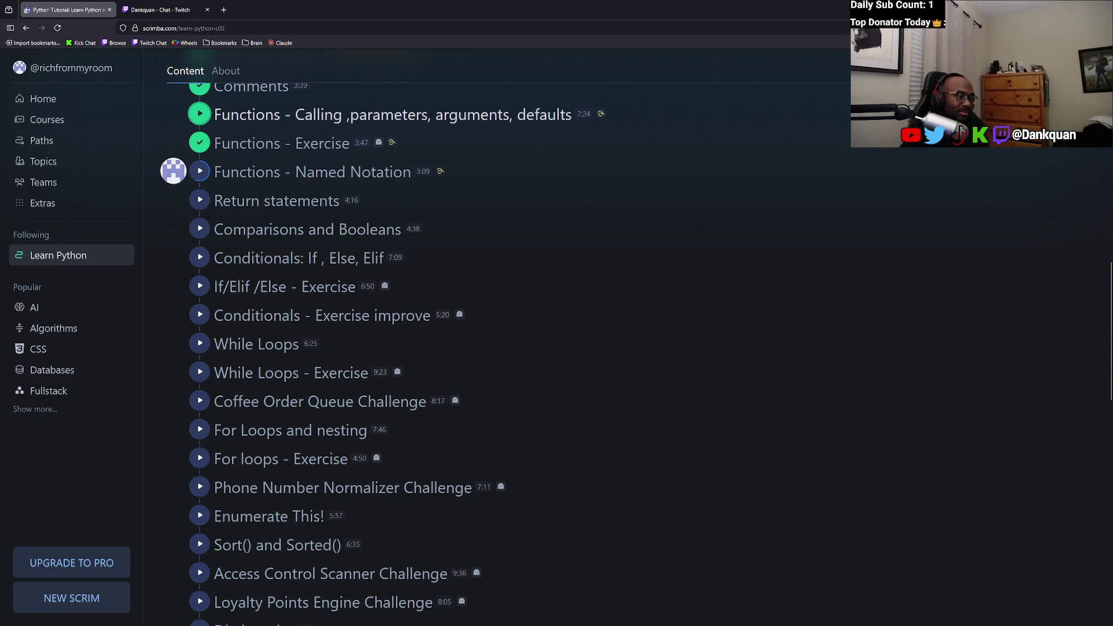
pyautogui.scroll(2, 259, 286)
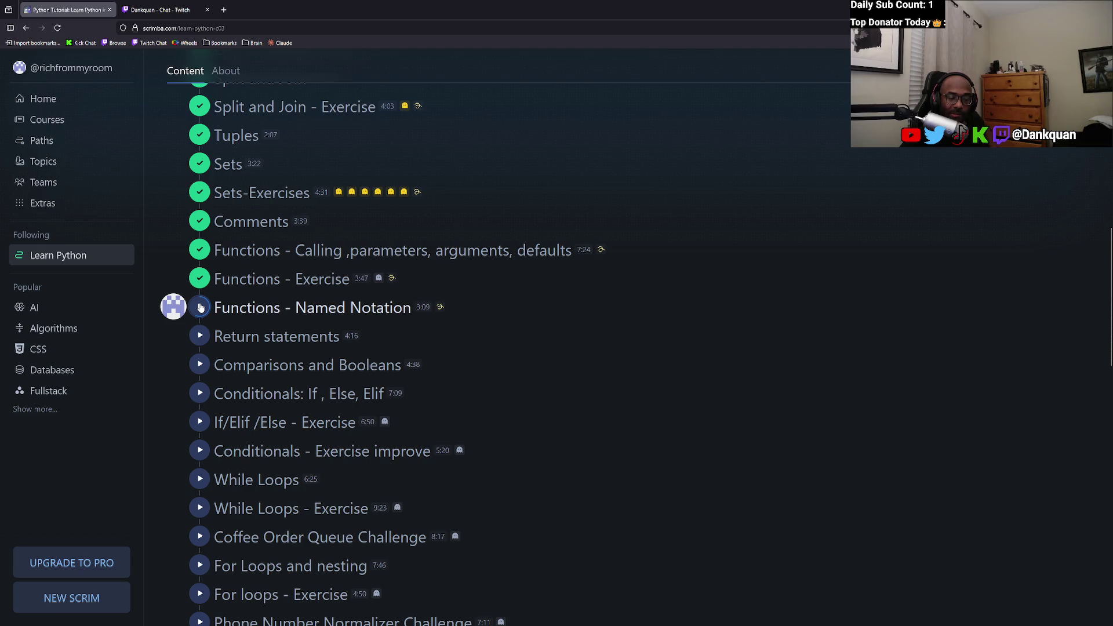
pyautogui.scroll(4, 200, 307)
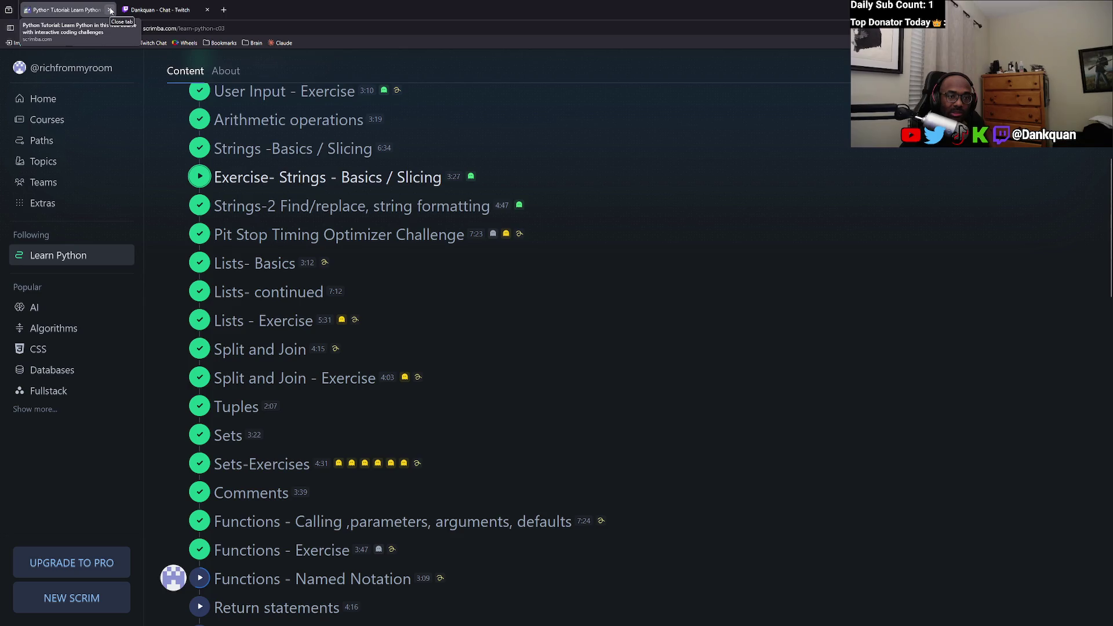
pyautogui.click(110, 10)
pyautogui.click(125, 10)
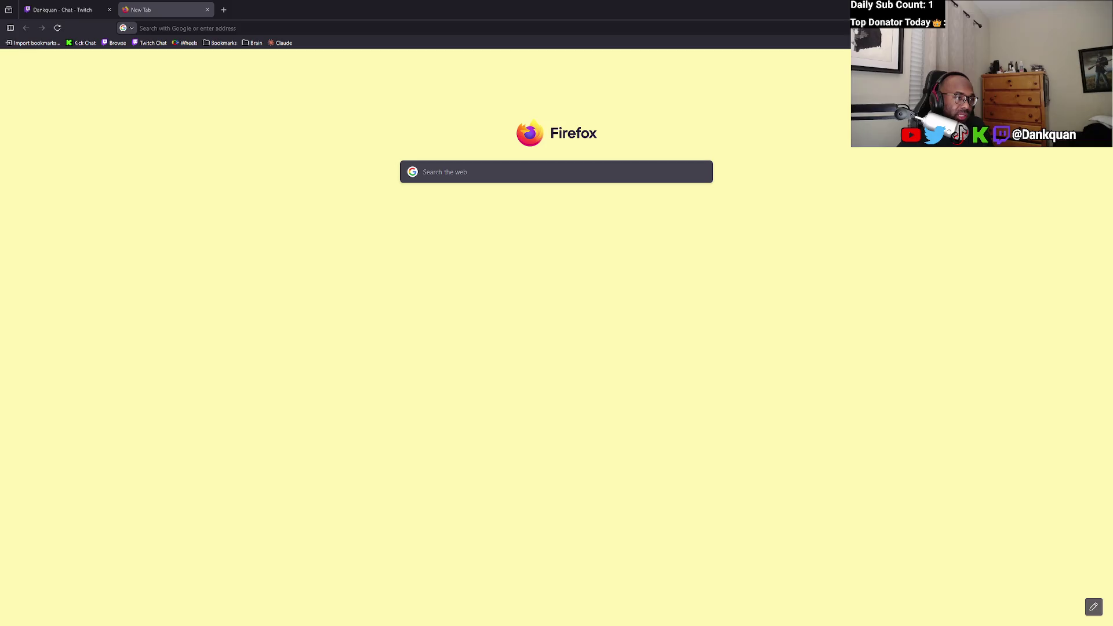
# Switch from Firefox to the Brave window showing YouTube Music's J-Pop page.
pyautogui.hotkey('alt', 'Tab')
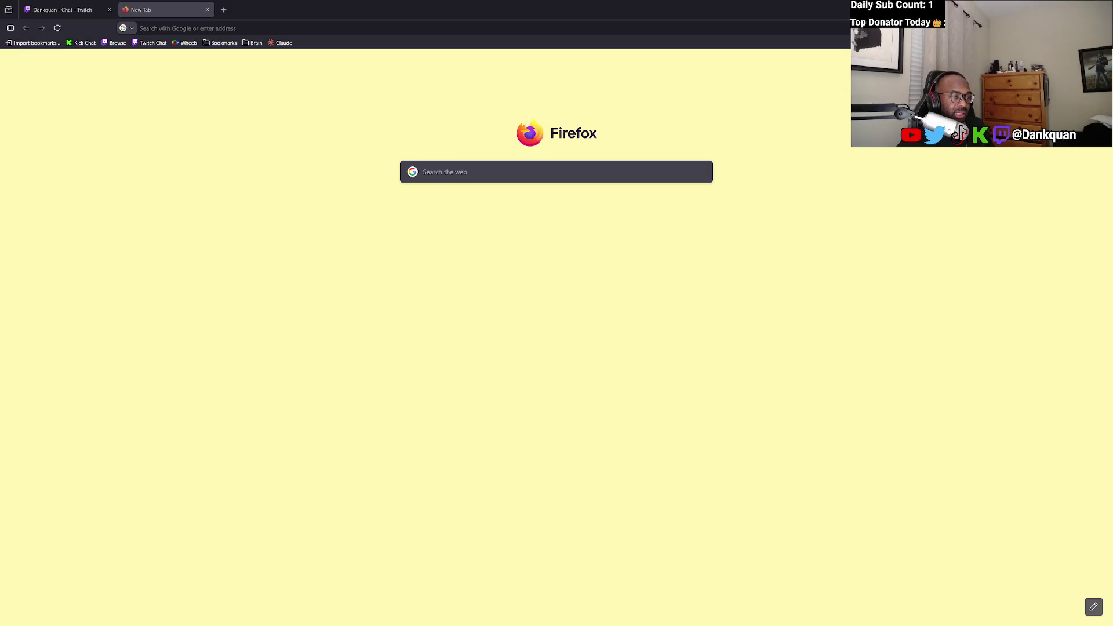
pyautogui.hotkey('alt', 'Tab')
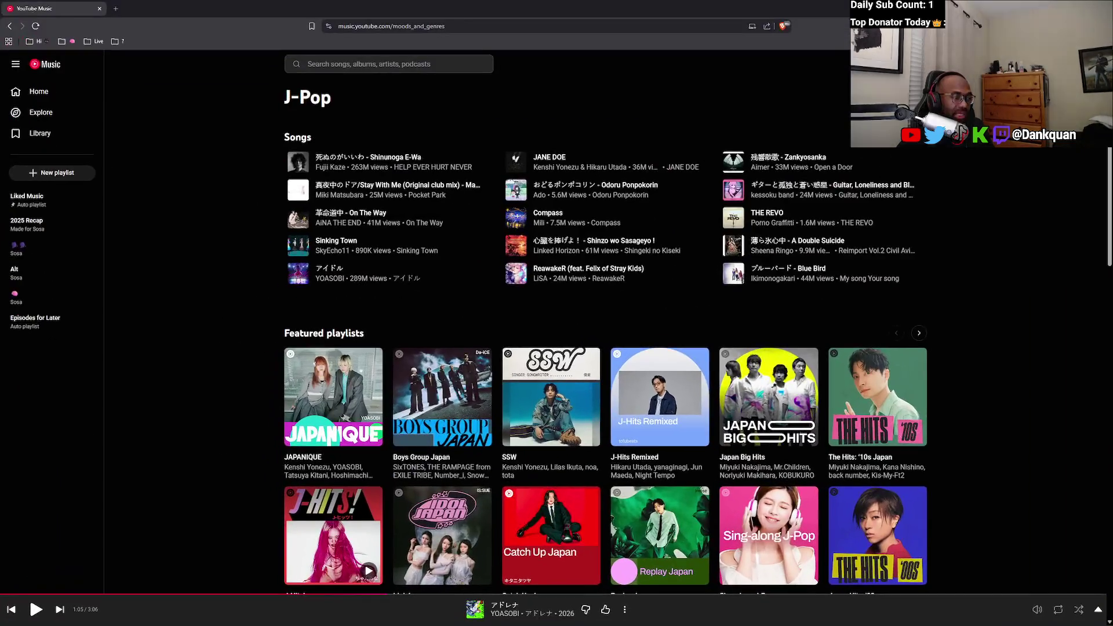
# Resume YOASOBI's 'アドレナ' from 1:07 and open a new blank tab beside it.
pyautogui.click(35, 610)
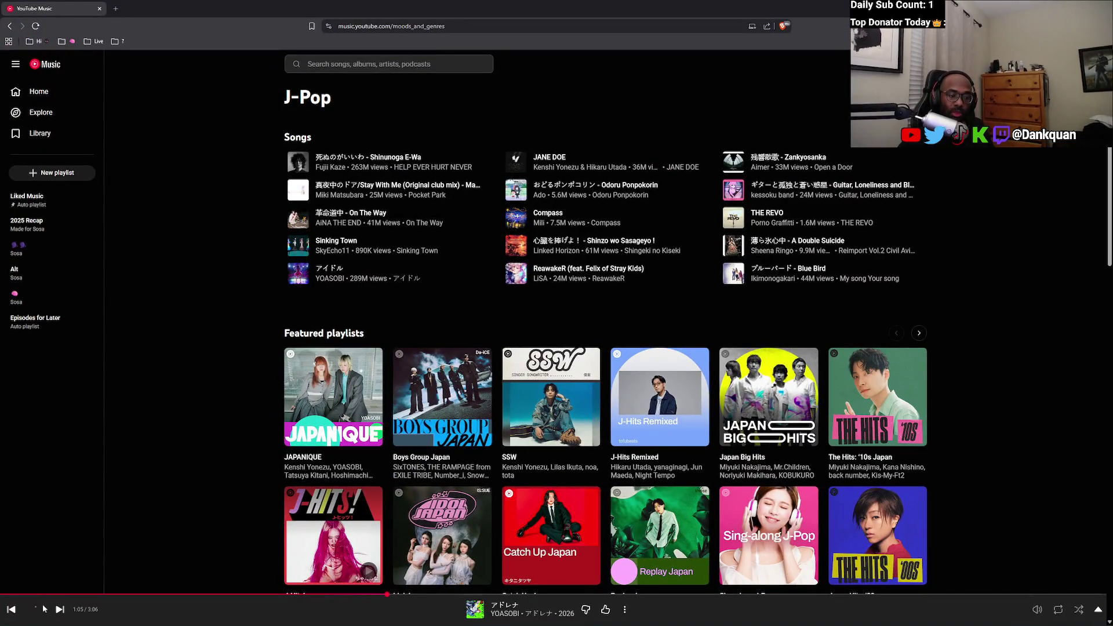
pyautogui.click(114, 9)
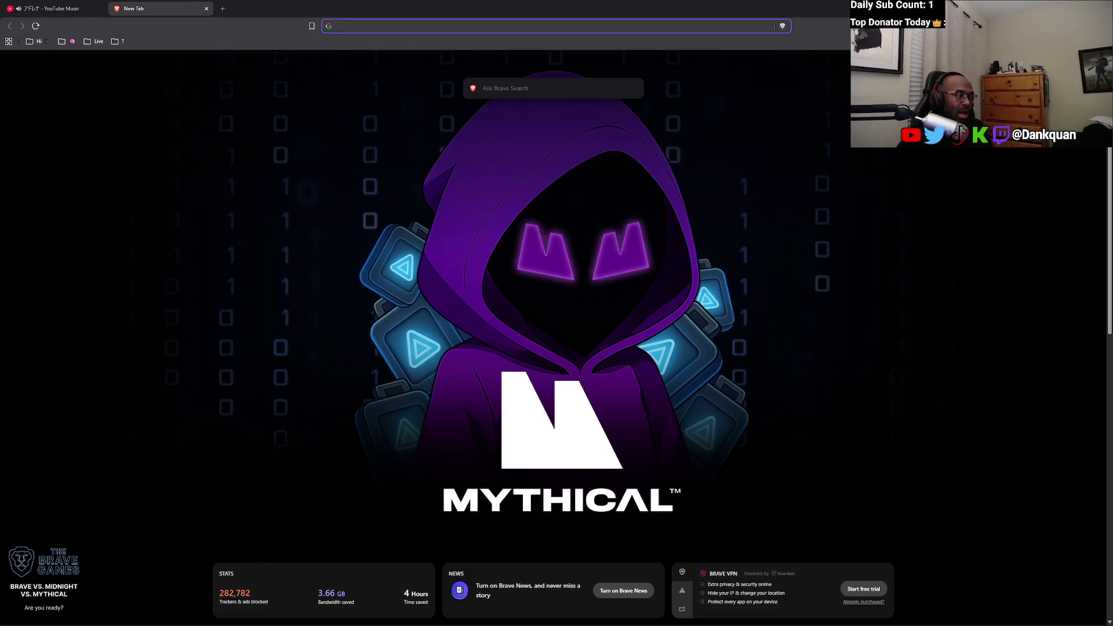
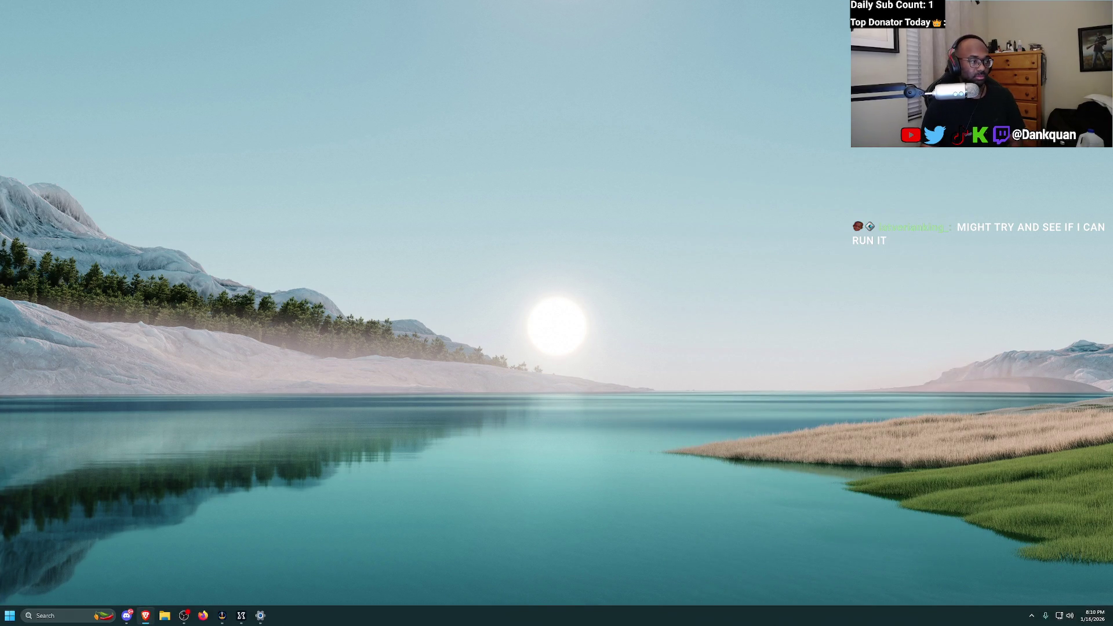
# Open Steam from the tray's hidden apps and launch ARC Raiders from the library.
pyautogui.click(1031, 618)
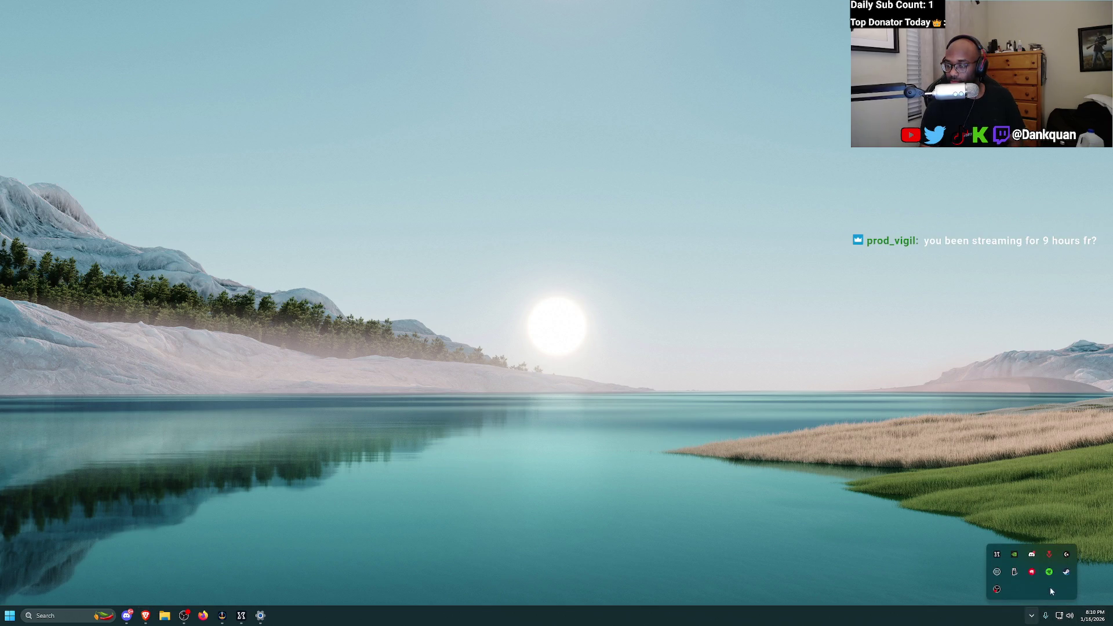
pyautogui.click(1067, 572)
pyautogui.click(402, 158)
pyautogui.click(464, 292)
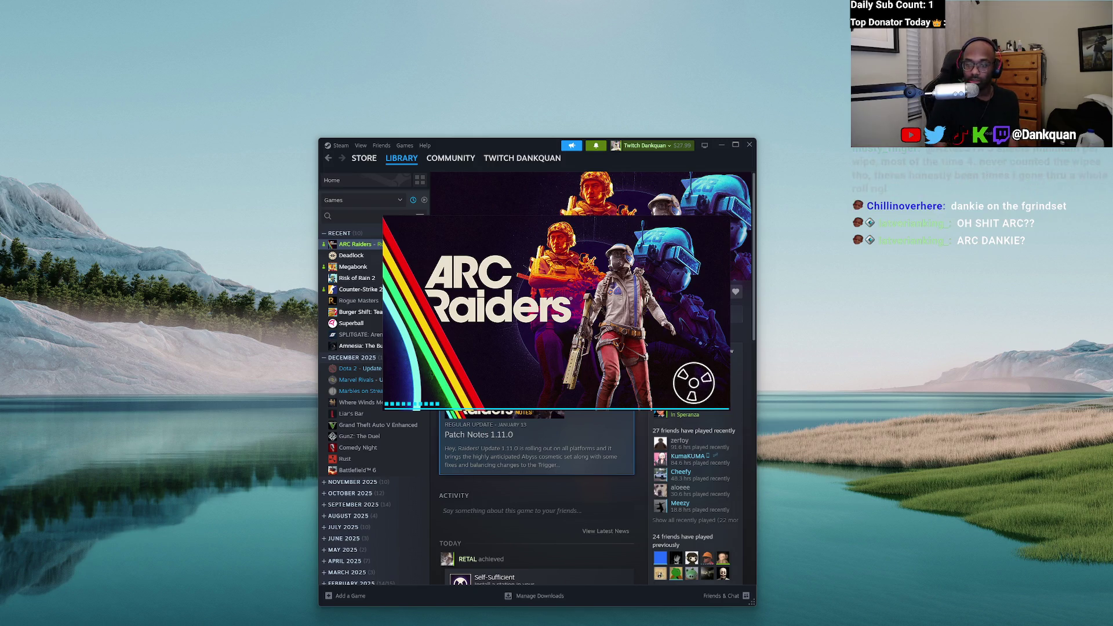
# Dismiss the game's taskbar menu and open Riot Client from the tray's hidden apps.
pyautogui.moveTo(441, 620)
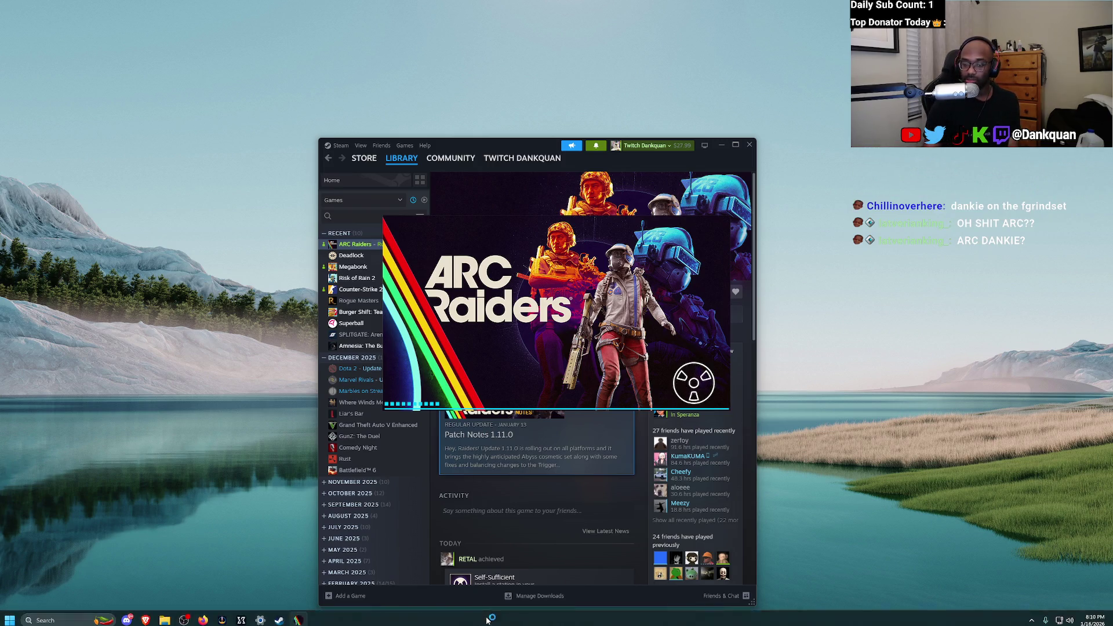
pyautogui.rightClick(297, 615)
pyautogui.click(303, 594)
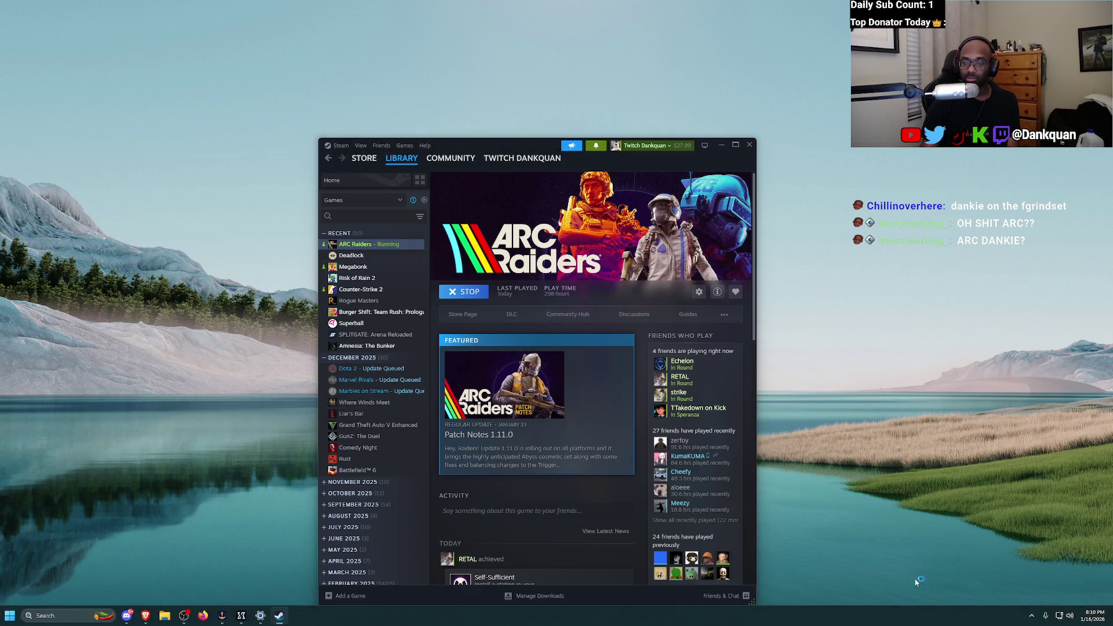
pyautogui.click(1032, 616)
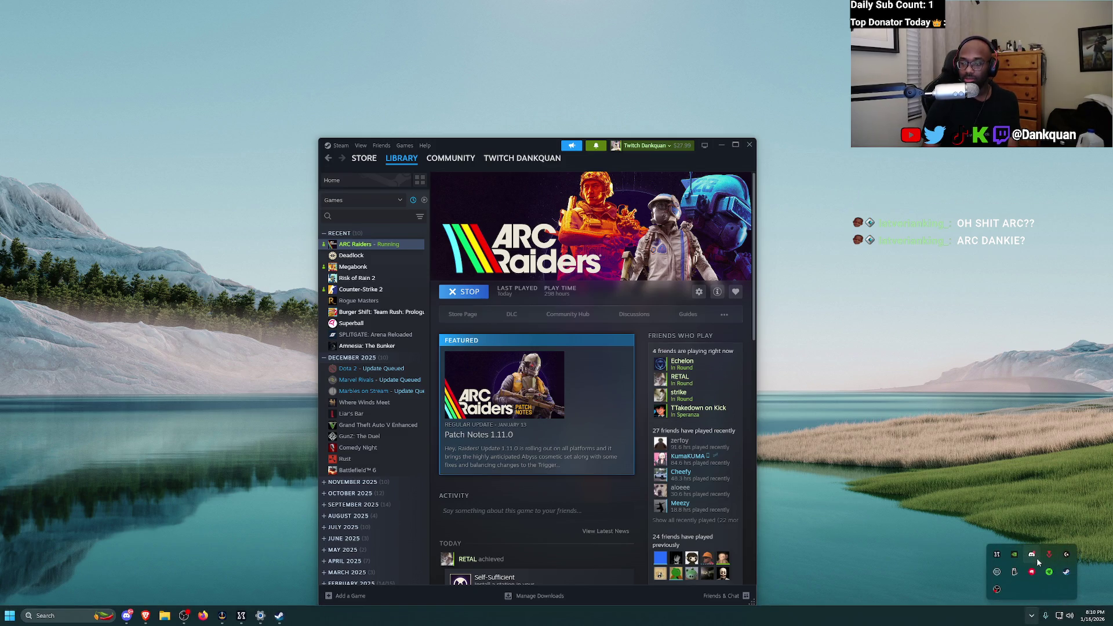
pyautogui.click(1051, 556)
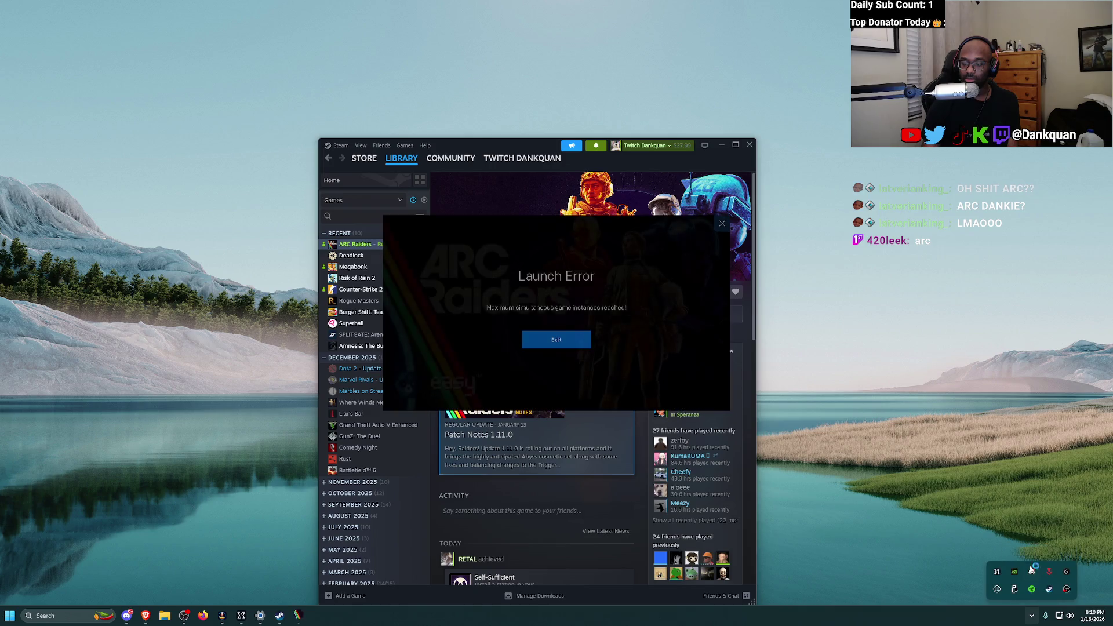
# Close the ARC Raiders crash report, the Steam window and the launch error.
pyautogui.click(632, 378)
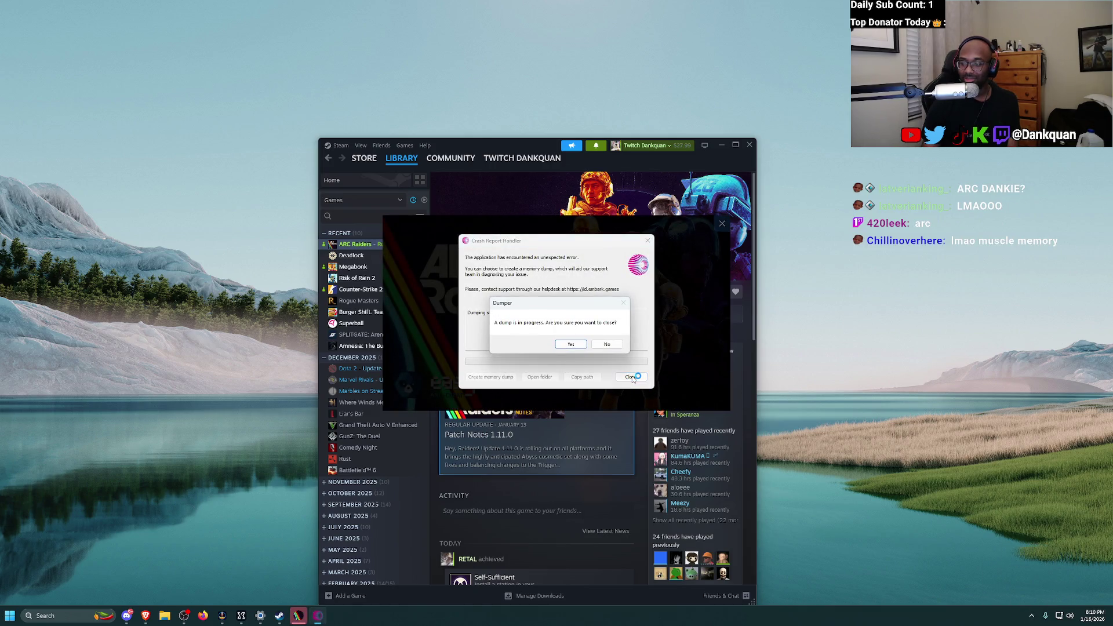
pyautogui.click(564, 343)
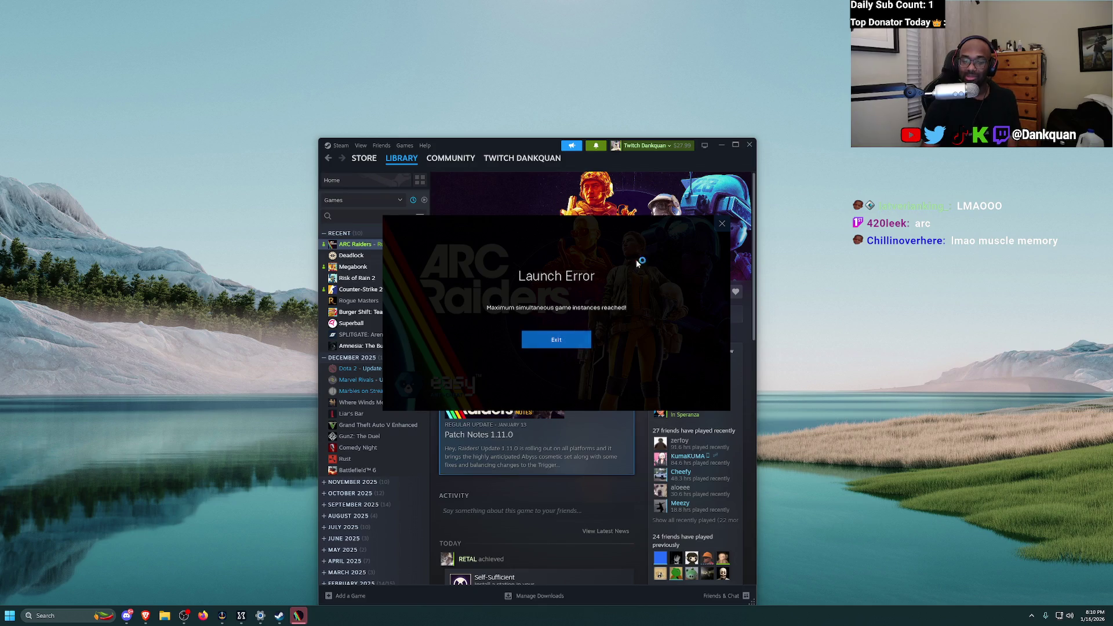
pyautogui.click(749, 144)
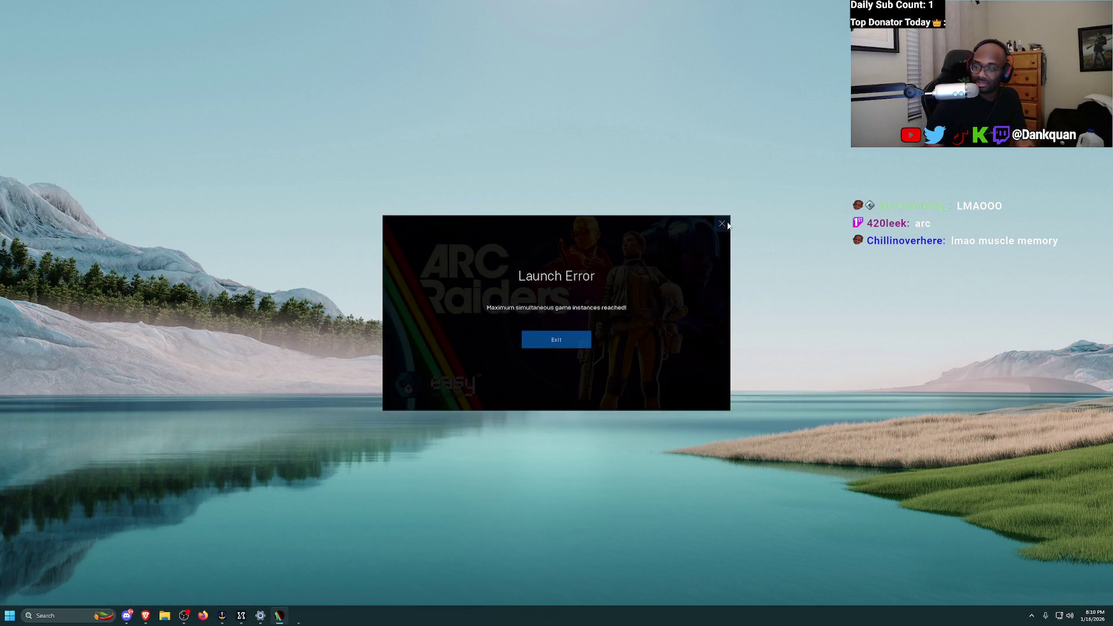
pyautogui.click(550, 342)
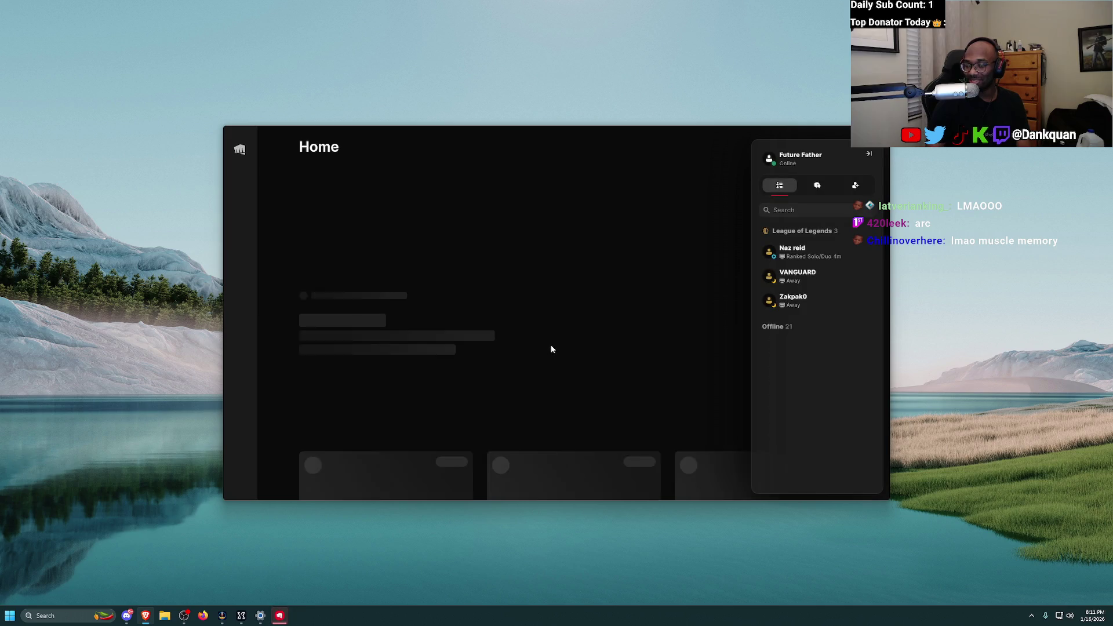
# Launch League of Legends from Riot Client and view the profile's Match History.
pyautogui.click(241, 312)
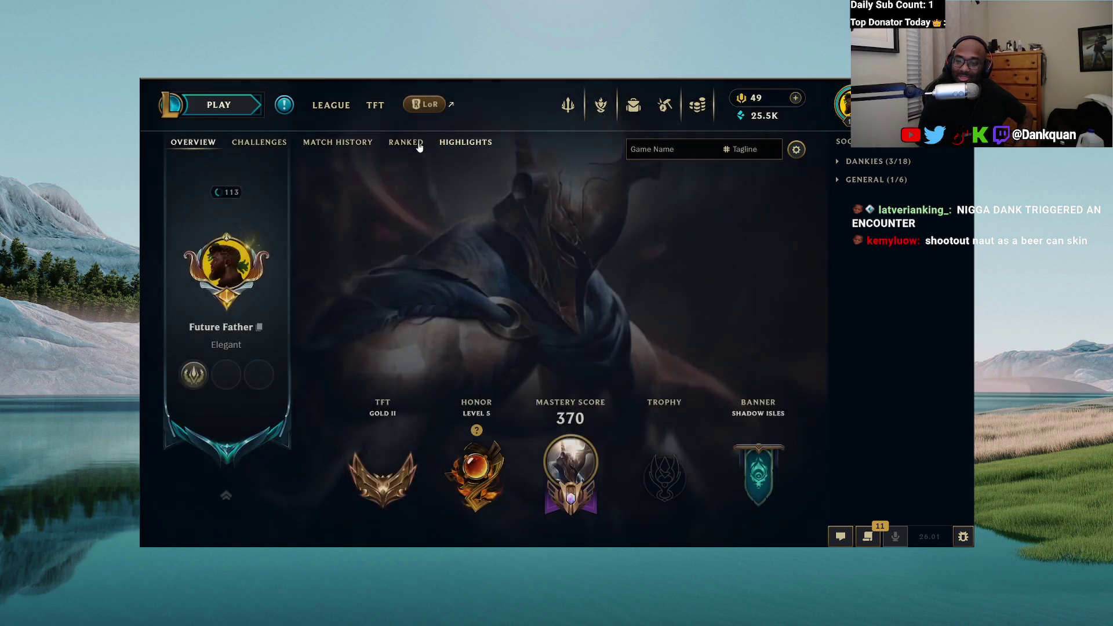
pyautogui.click(349, 147)
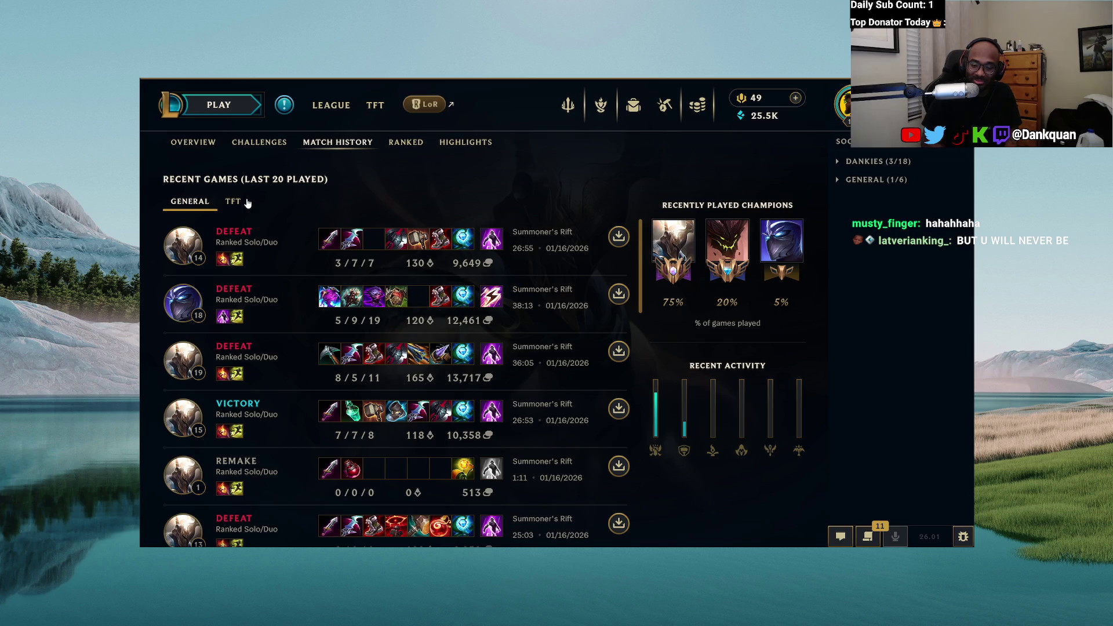
# Scroll through the recent Ranked Solo/Duo games, mostly defeats with several victories further down.
pyautogui.scroll(-5, 267, 406)
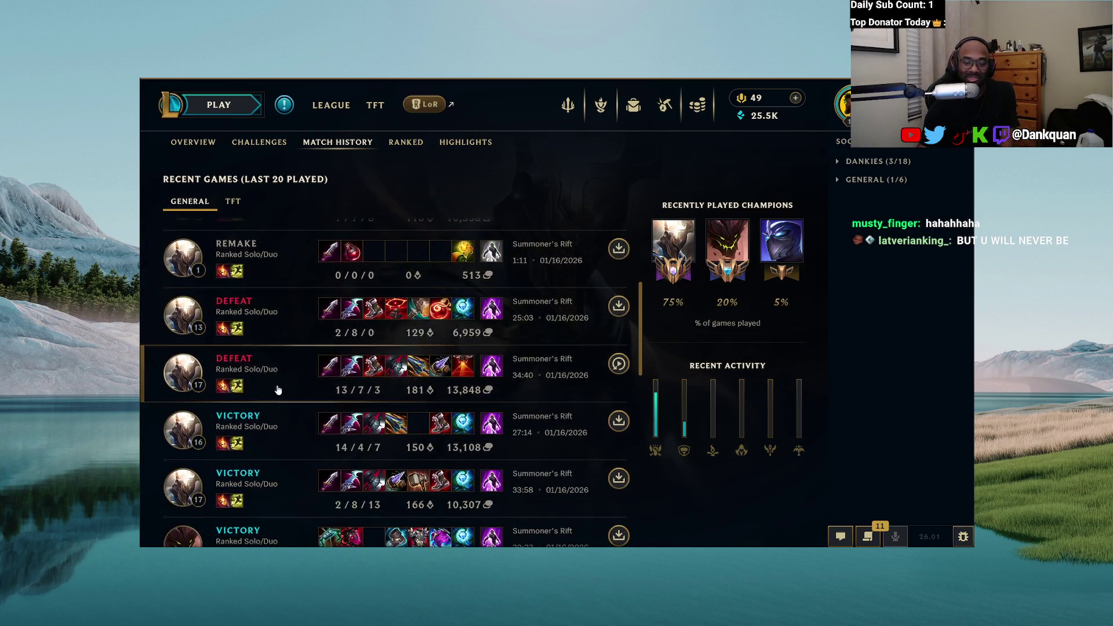
pyautogui.scroll(2, 280, 468)
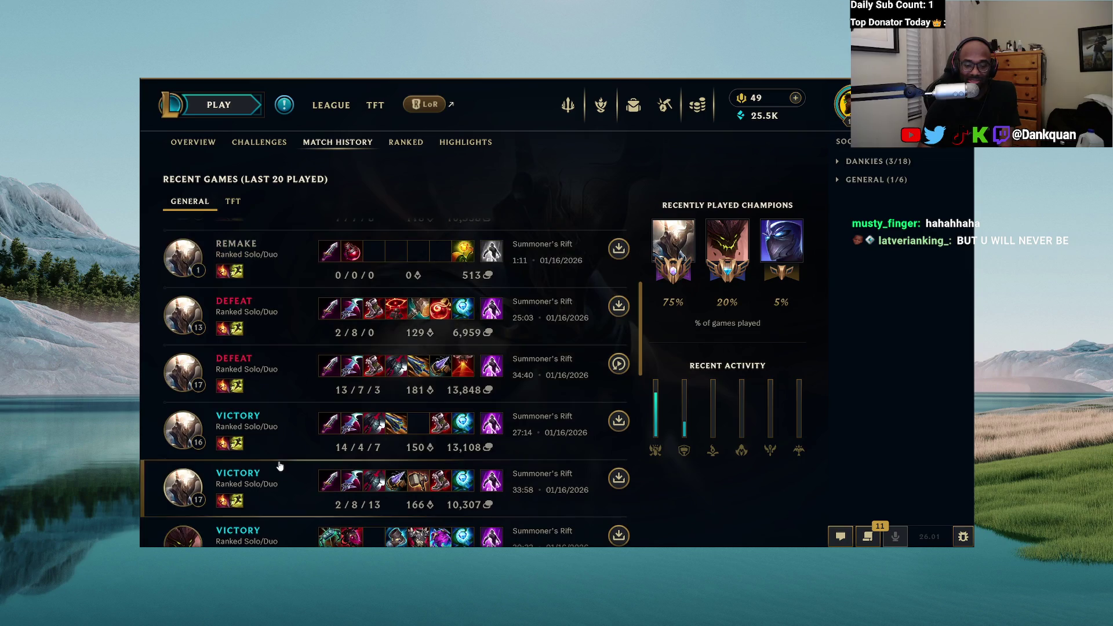
pyautogui.scroll(2, 331, 430)
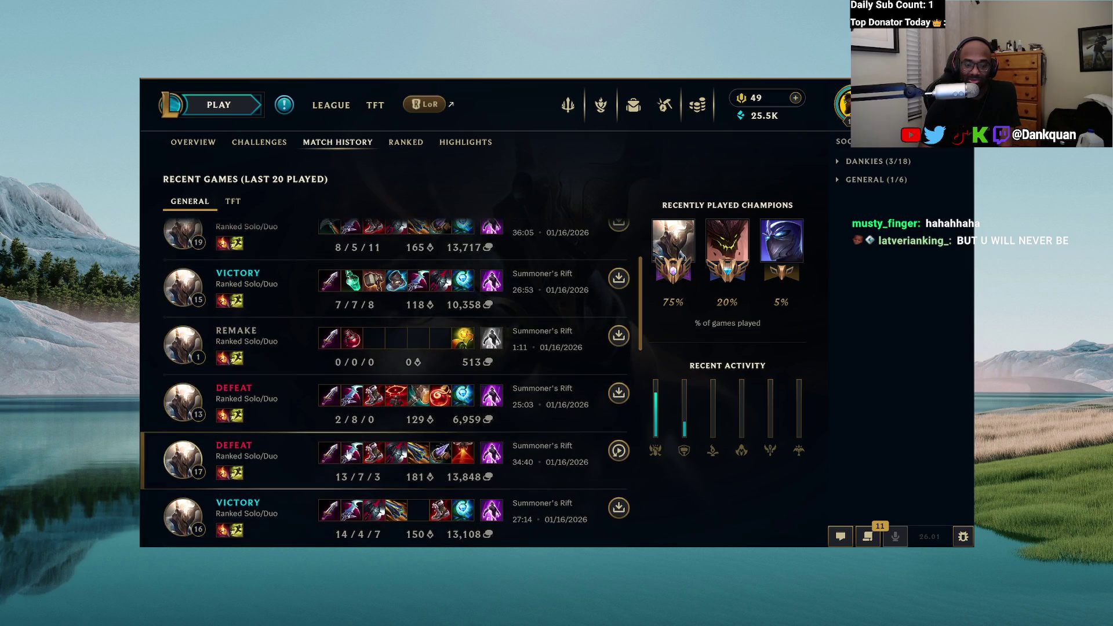
pyautogui.scroll(2, 329, 425)
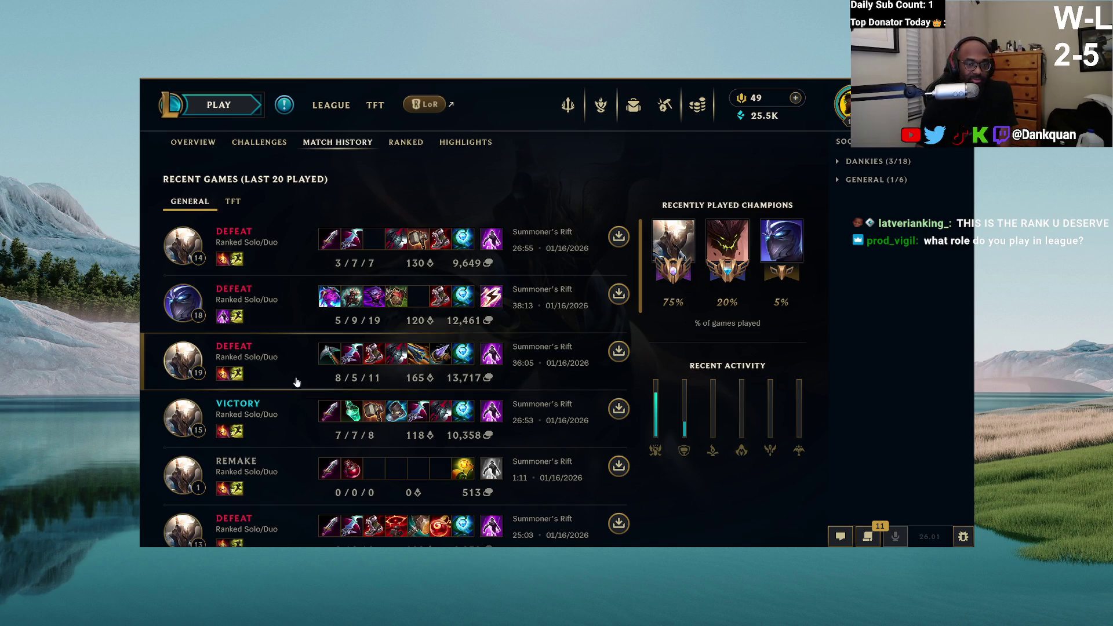
pyautogui.scroll(-5, 292, 389)
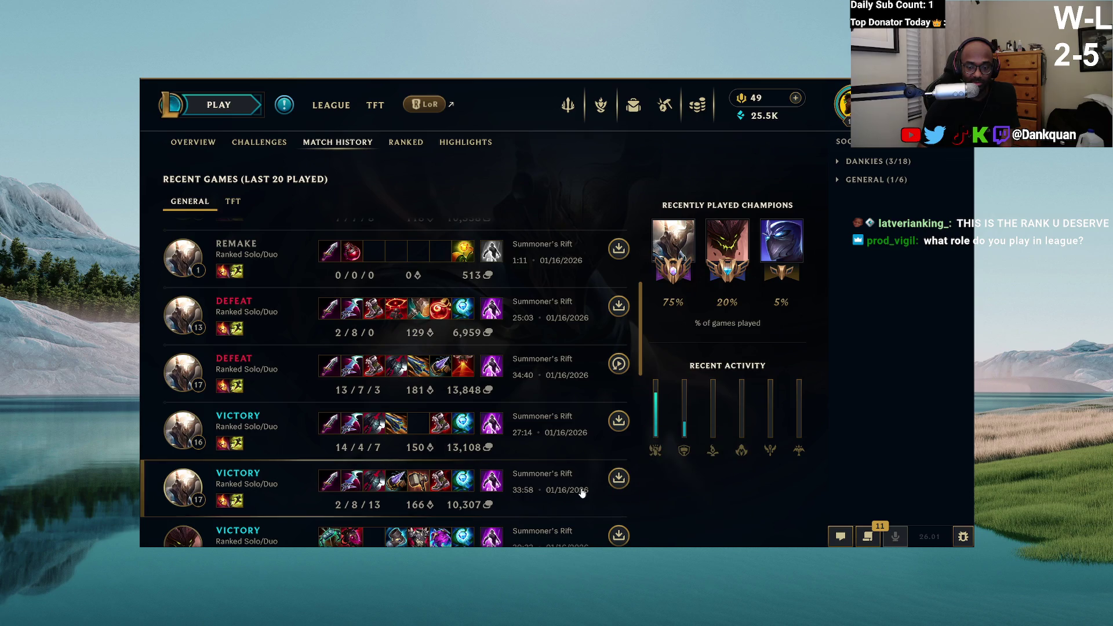
pyautogui.moveTo(253, 614)
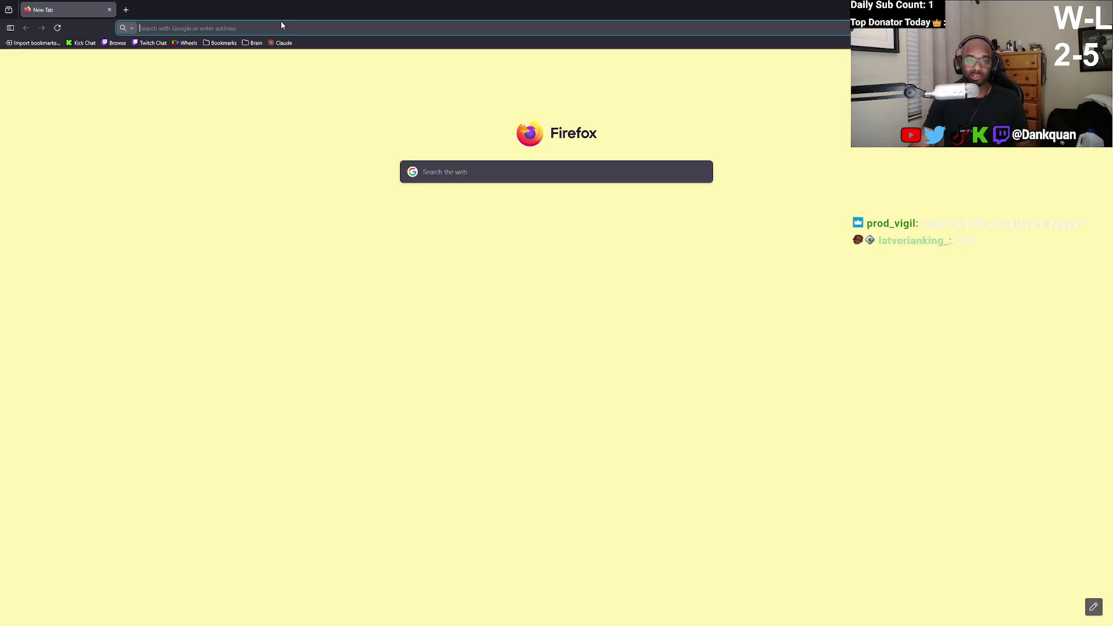
# Go to OP.GG and look up the player's profile.
pyautogui.write('na.')
pyautogui.write('.gg')
pyautogui.press('Return')
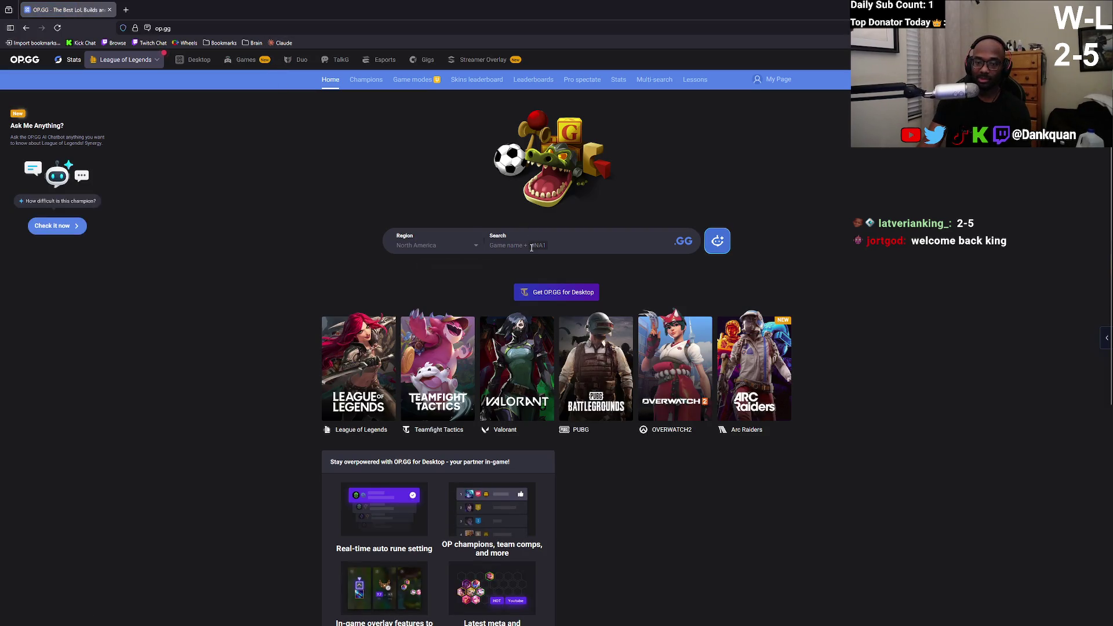
pyautogui.click(531, 247)
pyautogui.write('future father')
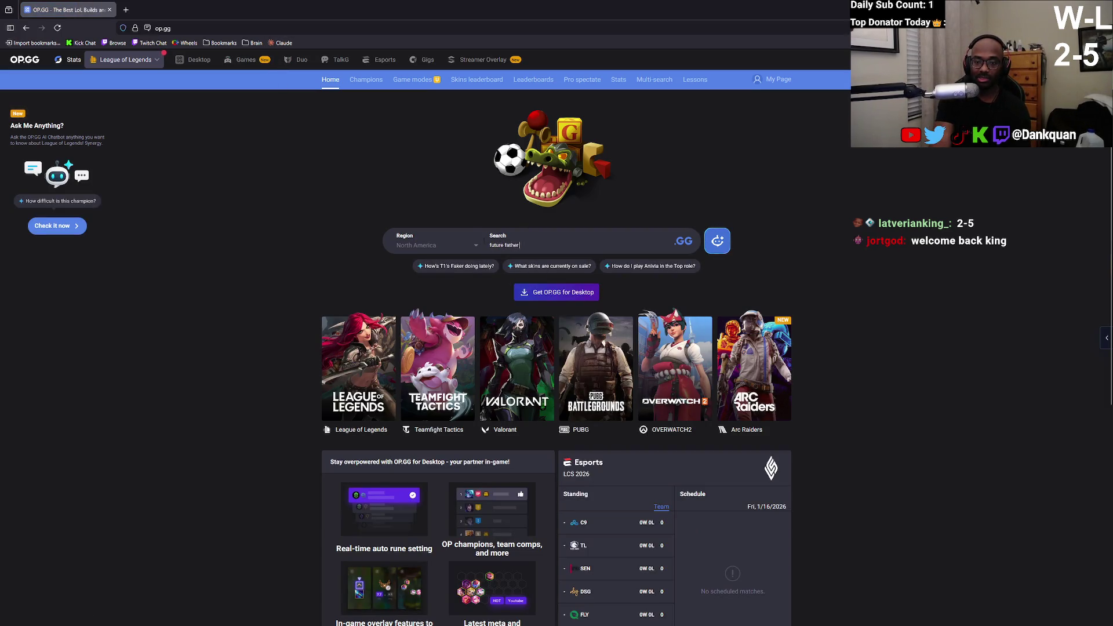
pyautogui.write('#na1')
pyautogui.press('Return')
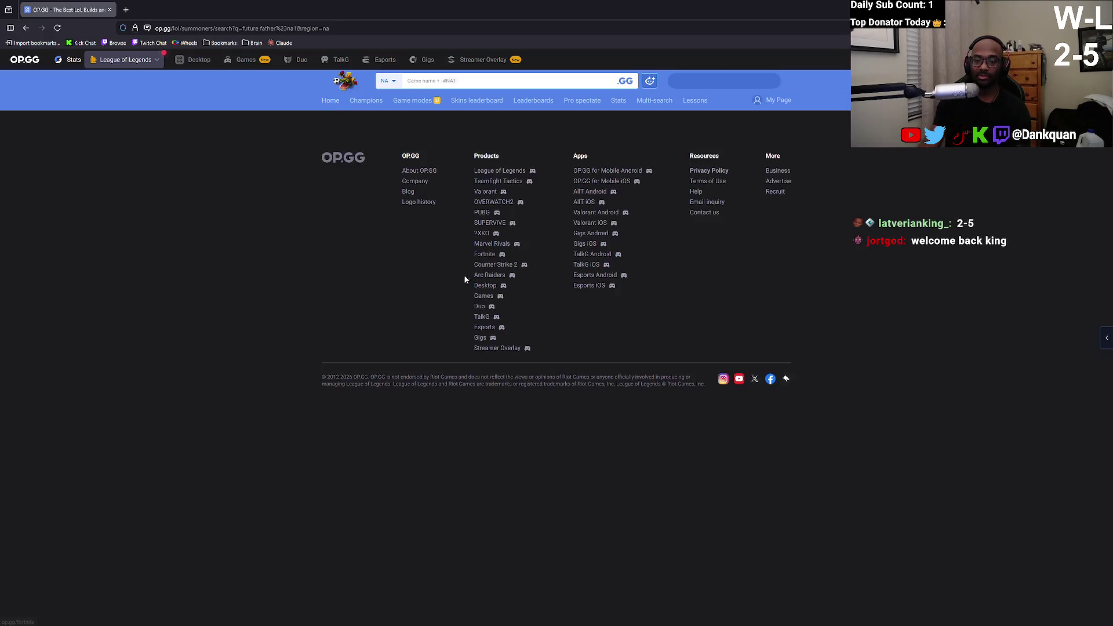
# Filter the OP.GG profile to Ranked Solo/Duo games and scroll through them.
pyautogui.click(371, 240)
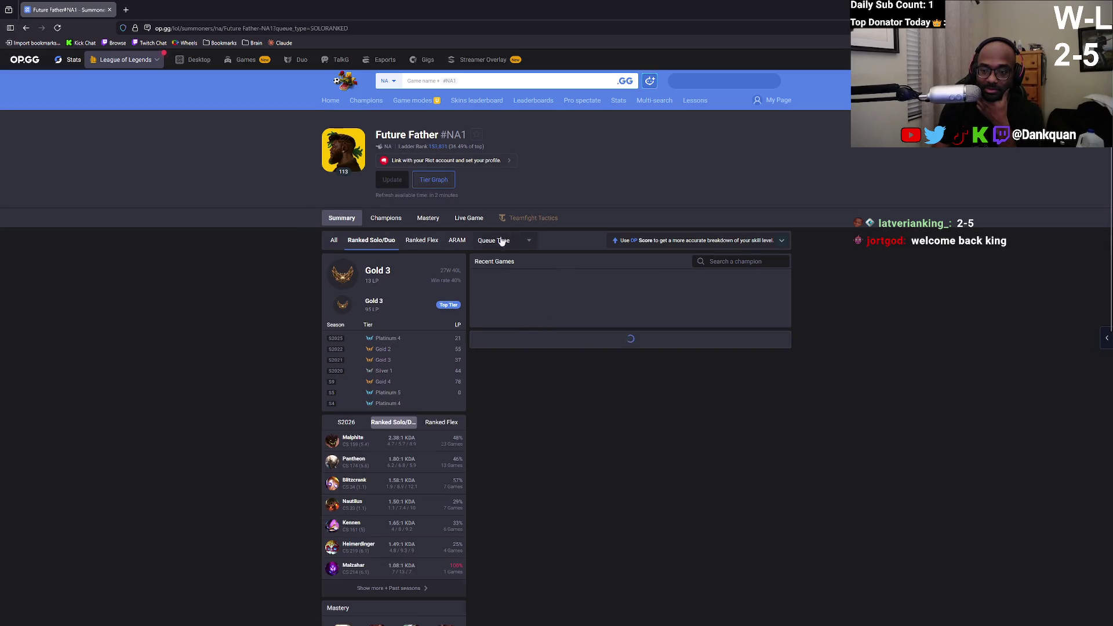
pyautogui.scroll(-2, 623, 378)
pyautogui.scroll(-5, 623, 377)
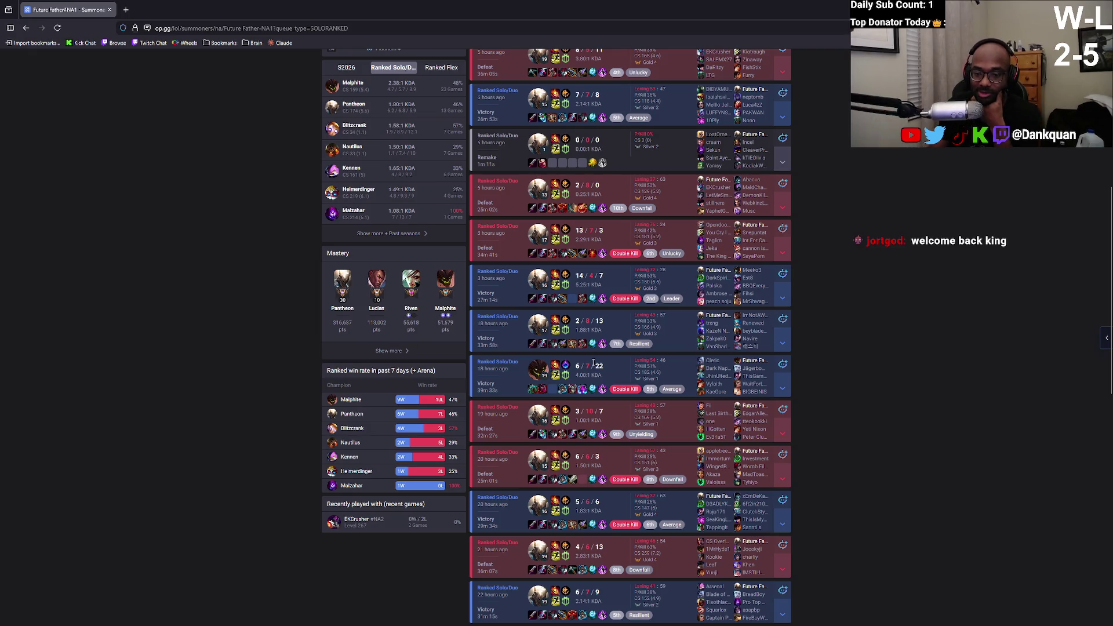
pyautogui.scroll(2, 497, 427)
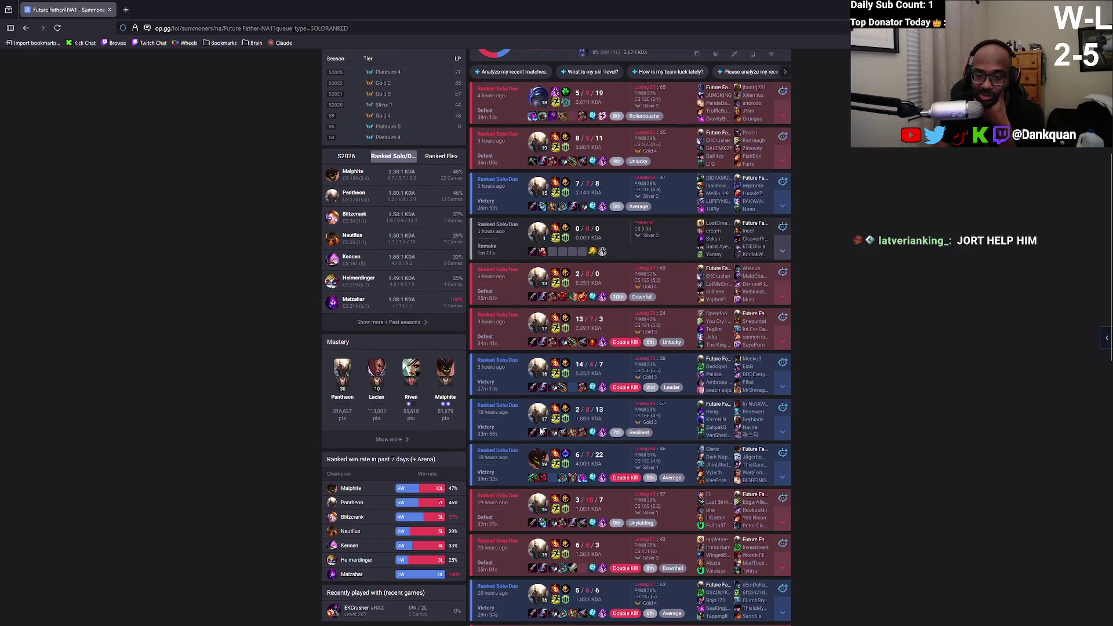
pyautogui.scroll(2, 783, 408)
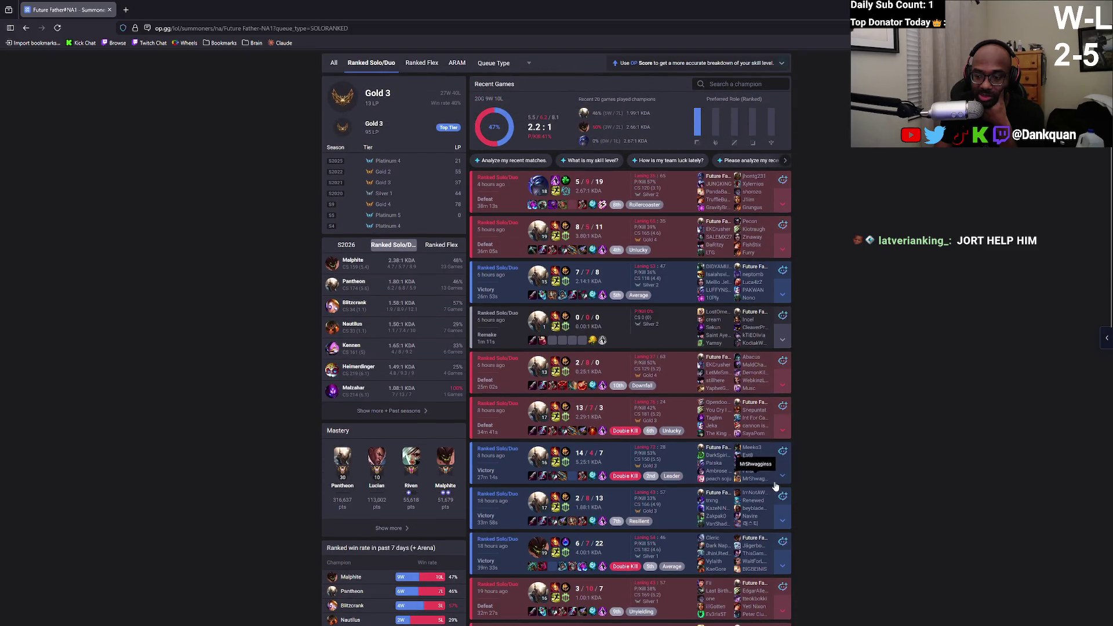
pyautogui.scroll(1, 497, 502)
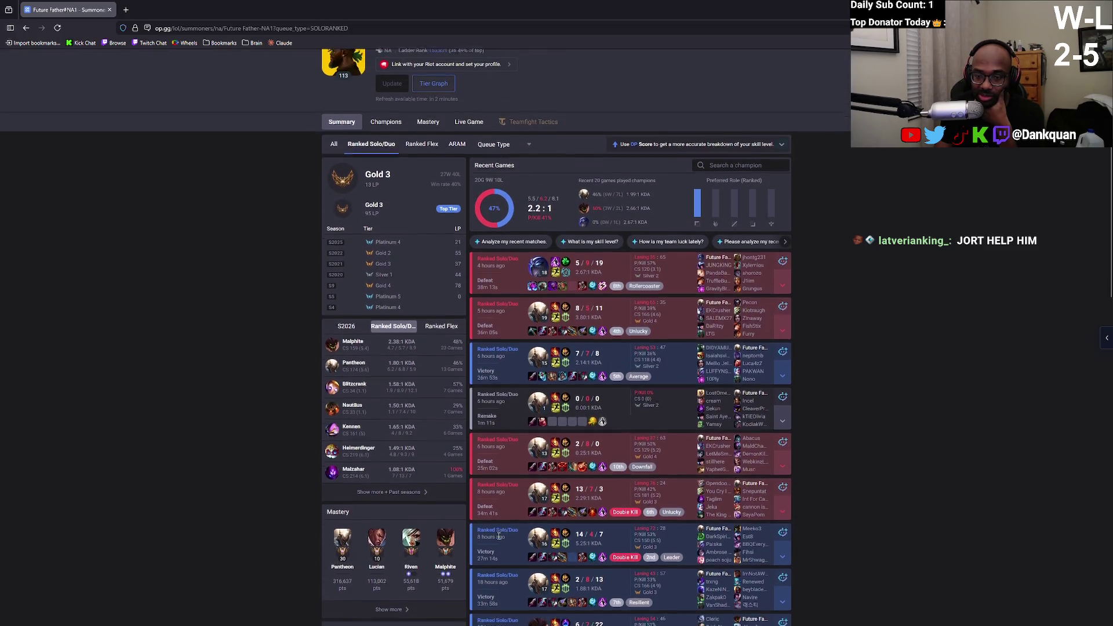
pyautogui.scroll(-1, 490, 484)
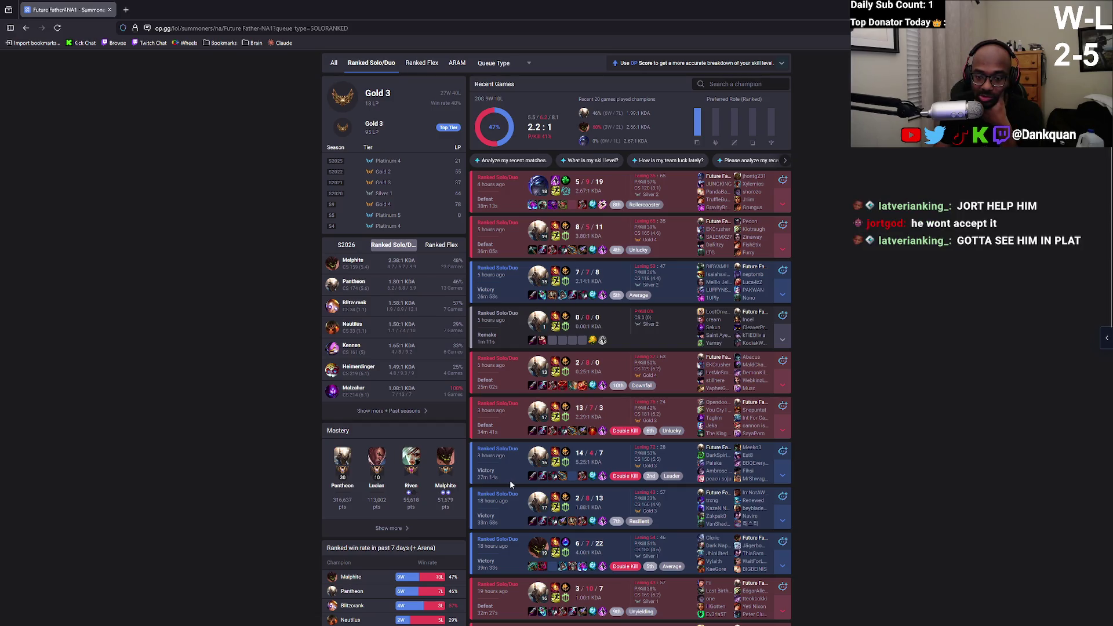
pyautogui.scroll(3, 505, 348)
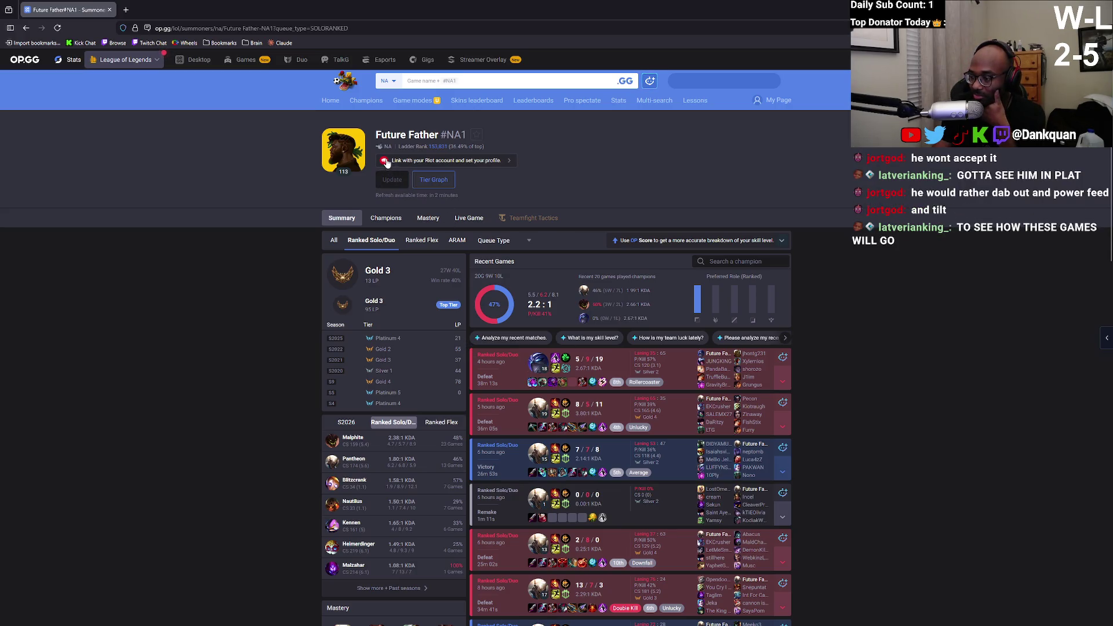
# Close the browser, confirm a Ranked Solo/Duo lobby in League, and bring up Twitch Stream Manager.
pyautogui.click(110, 10)
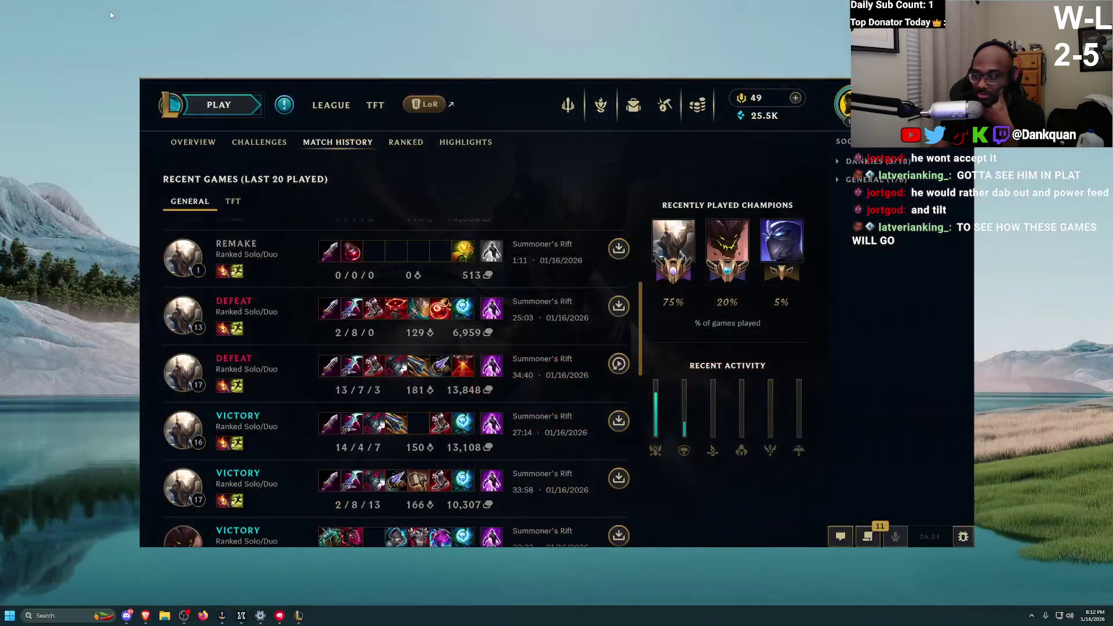
pyautogui.click(252, 116)
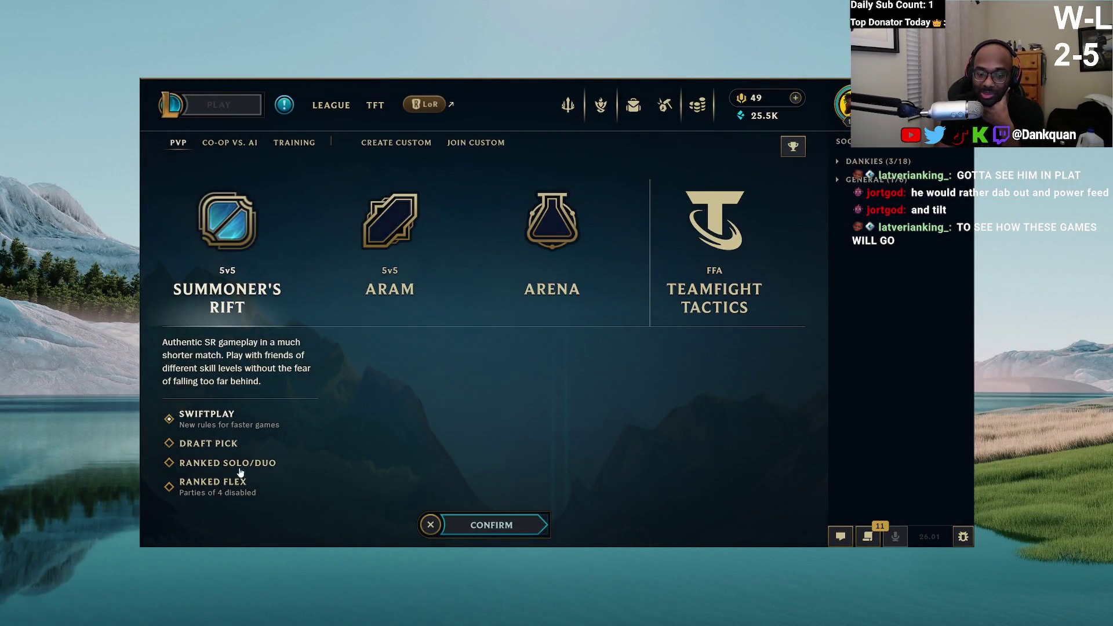
pyautogui.click(237, 464)
pyautogui.click(492, 524)
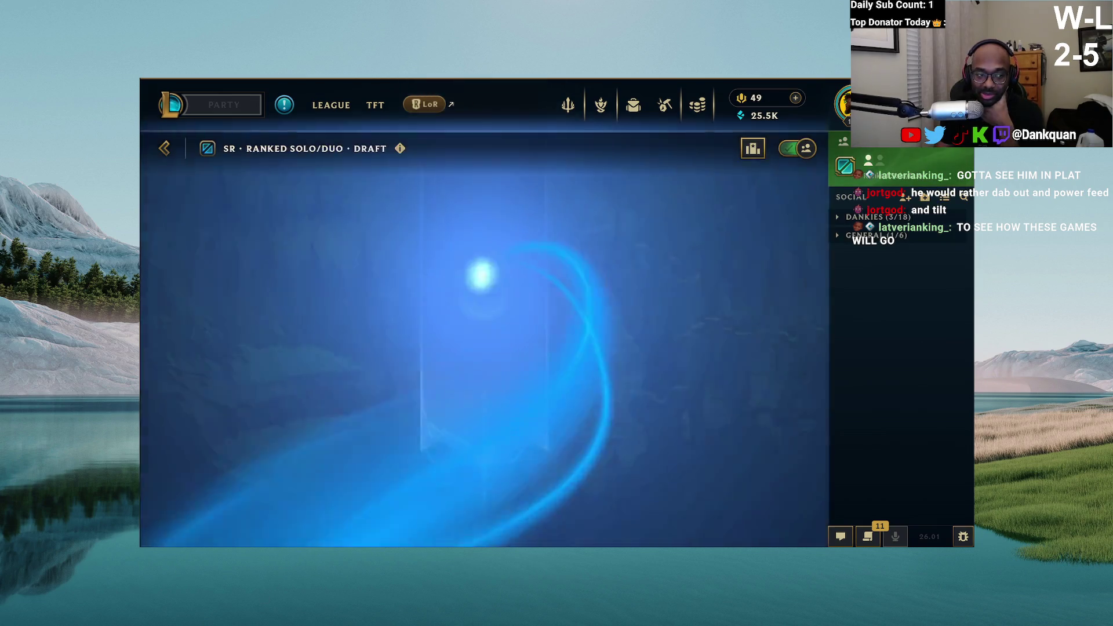
pyautogui.click(250, 618)
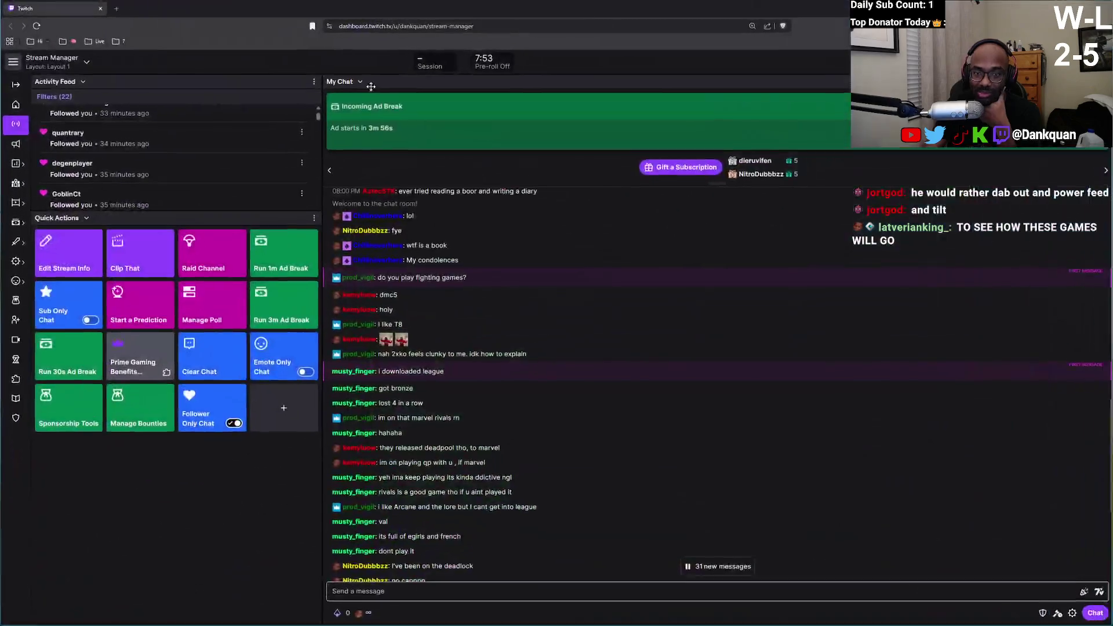
# Open Edit Stream Info showing 'fixing my ranked win loss ratio', then start a new browser tab.
pyautogui.click(73, 256)
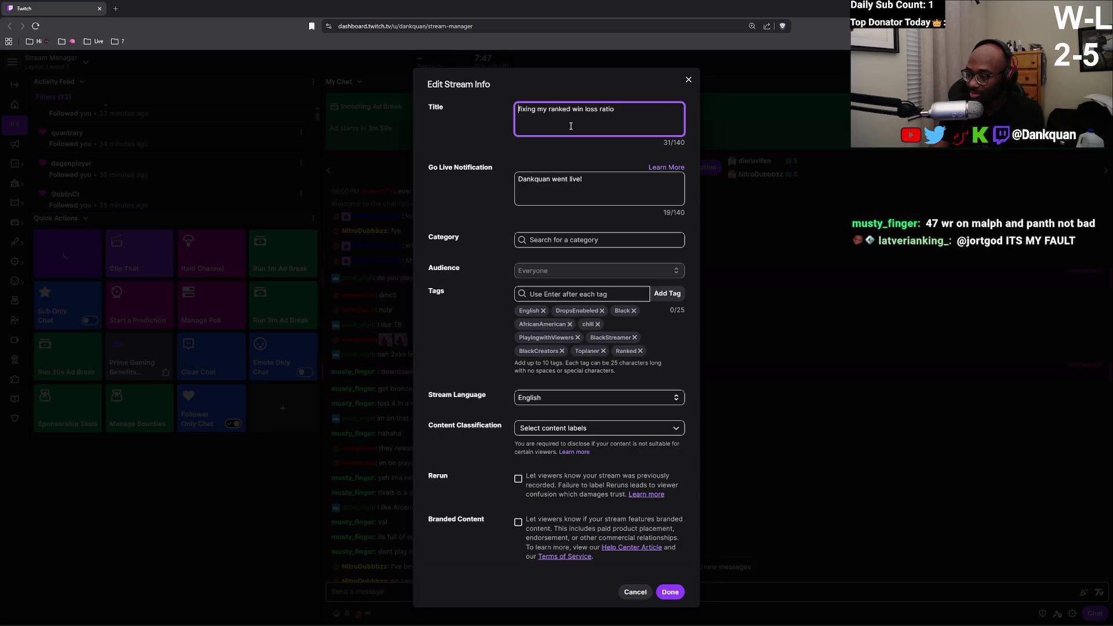
pyautogui.click(116, 8)
pyautogui.write('na.op.')
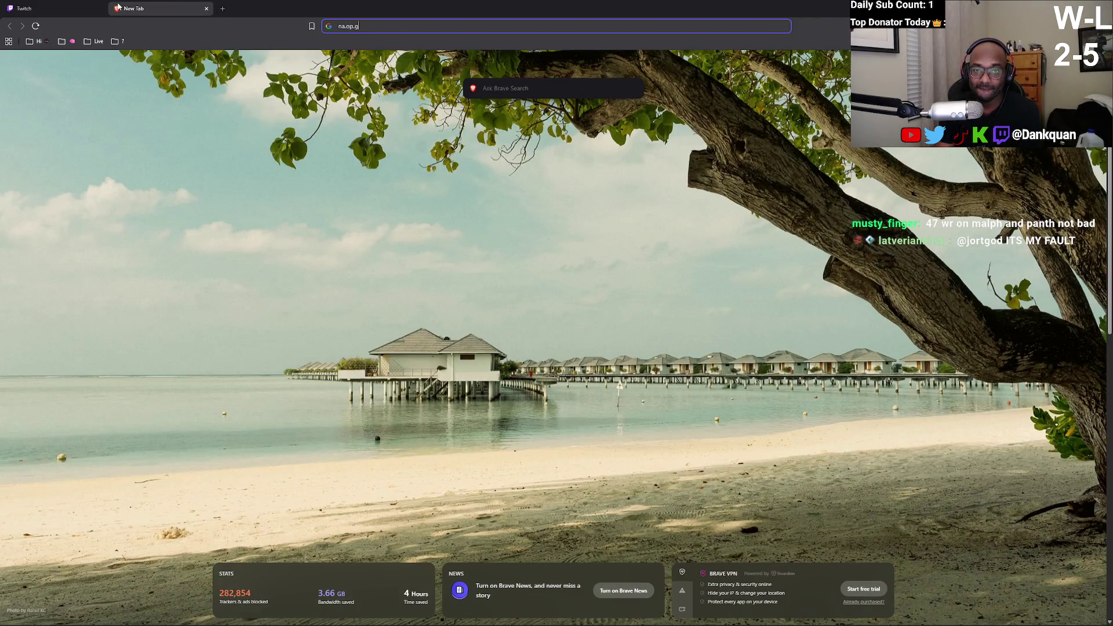
# Search for the player's OP.GG profile and open the result.
pyautogui.write('g')
pyautogui.press('Return')
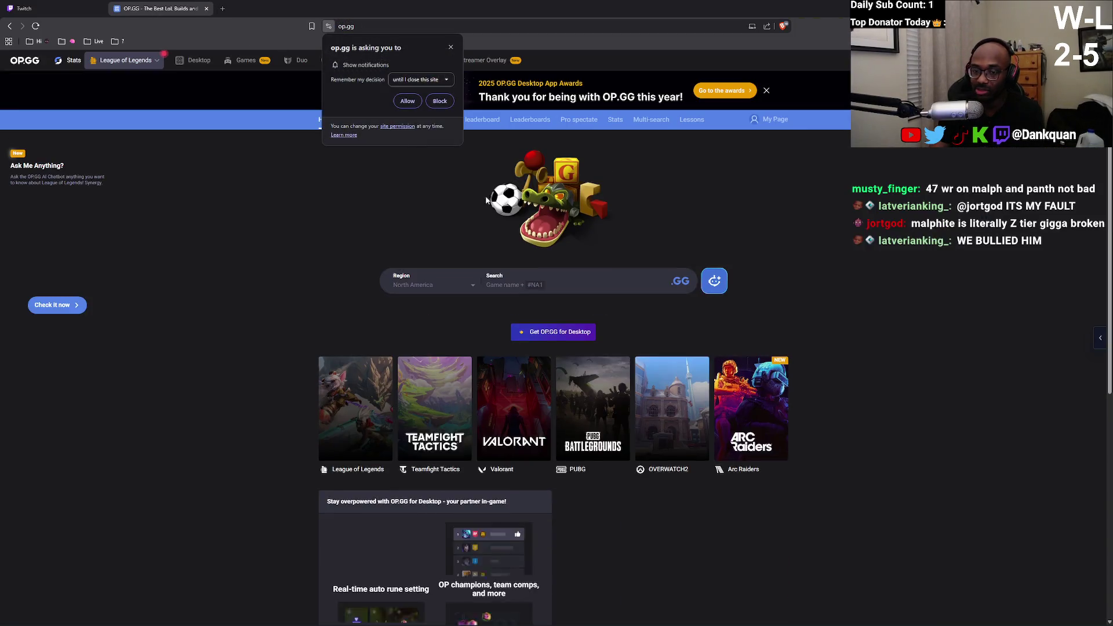
pyautogui.hotkey('alt', 'Left')
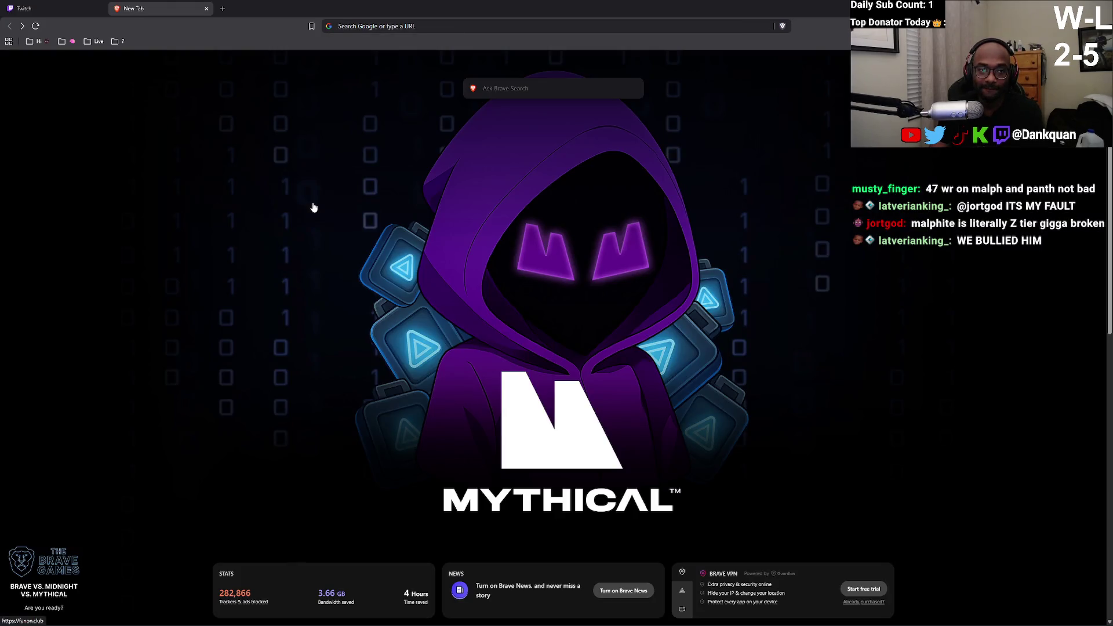
pyautogui.click(375, 29)
pyautogui.write('na op gg futue father')
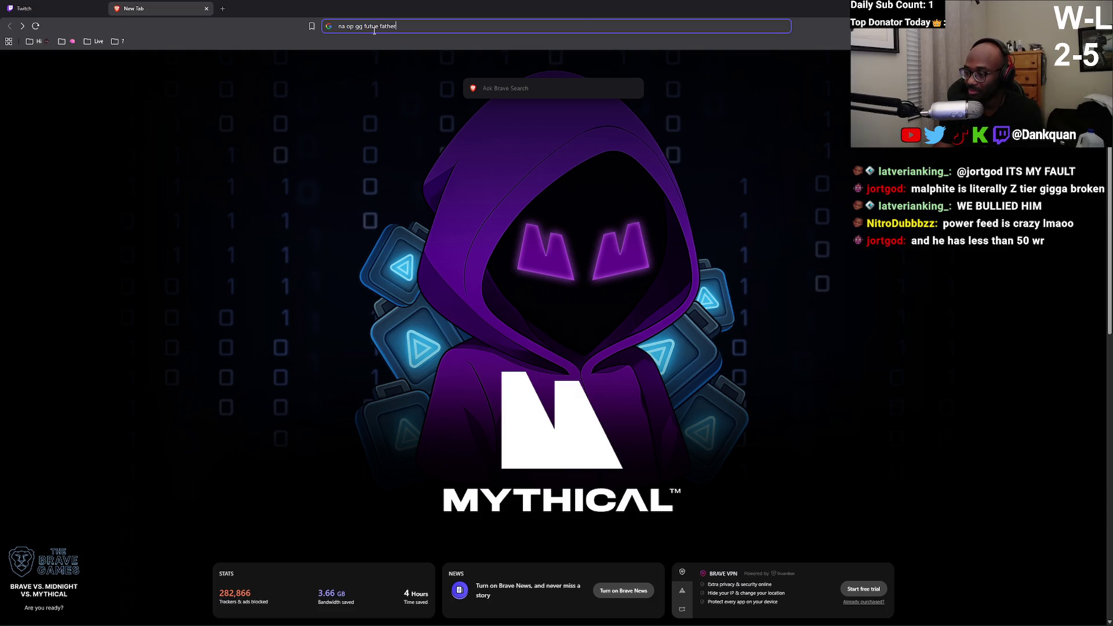
pyautogui.press('Return')
pyautogui.click(290, 243)
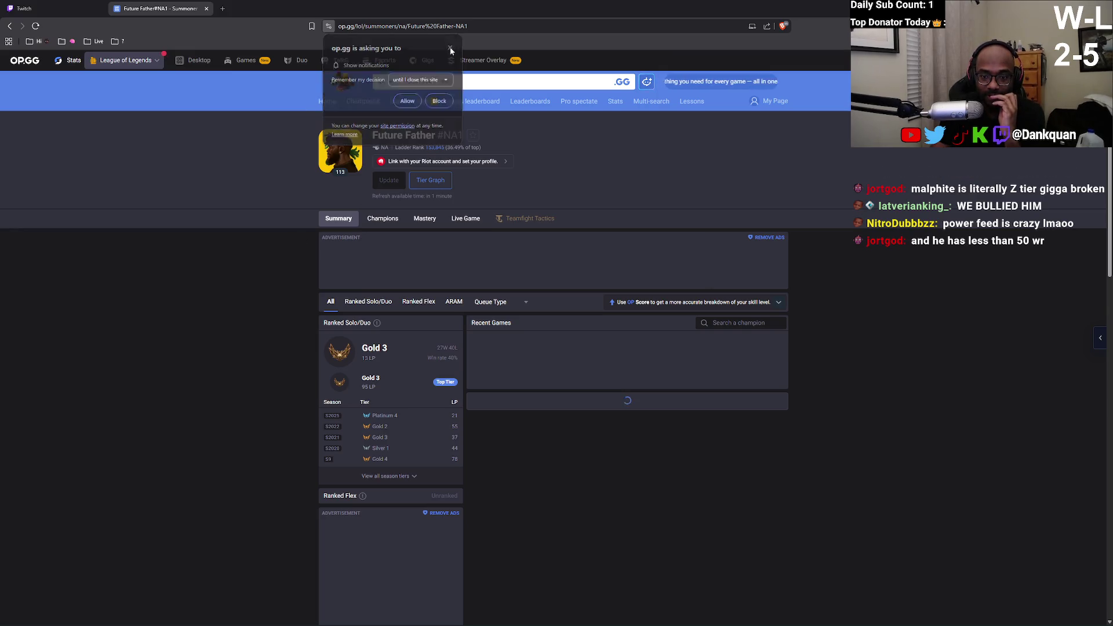
# Dismiss the notification prompt and show Season 2026 champion stats (27W 40L, Malphite most played).
pyautogui.click(450, 49)
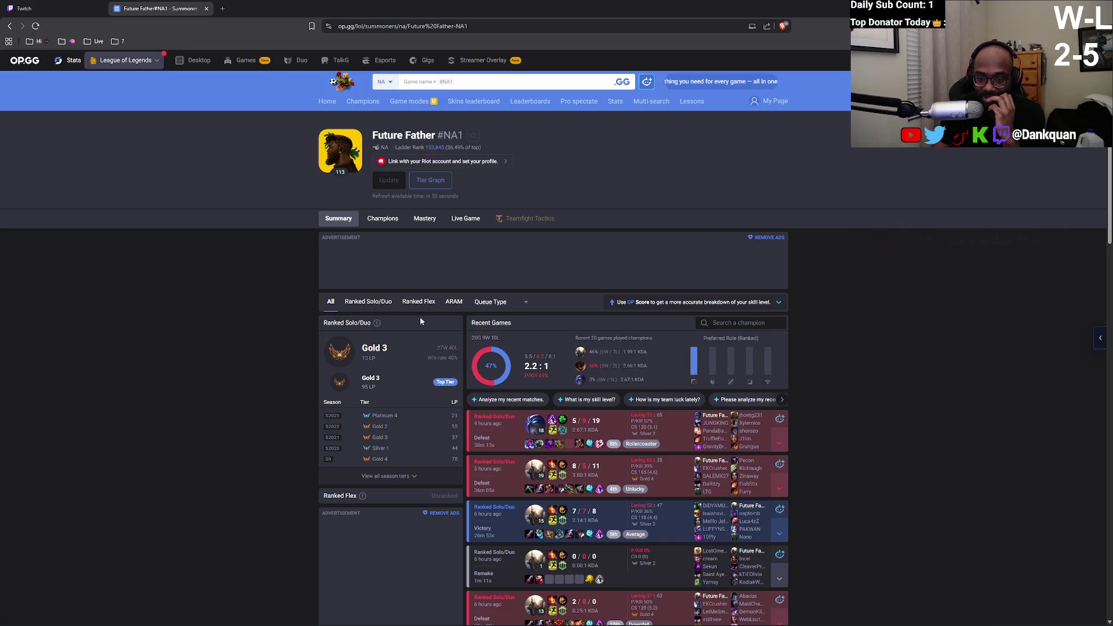
pyautogui.click(363, 302)
pyautogui.click(377, 219)
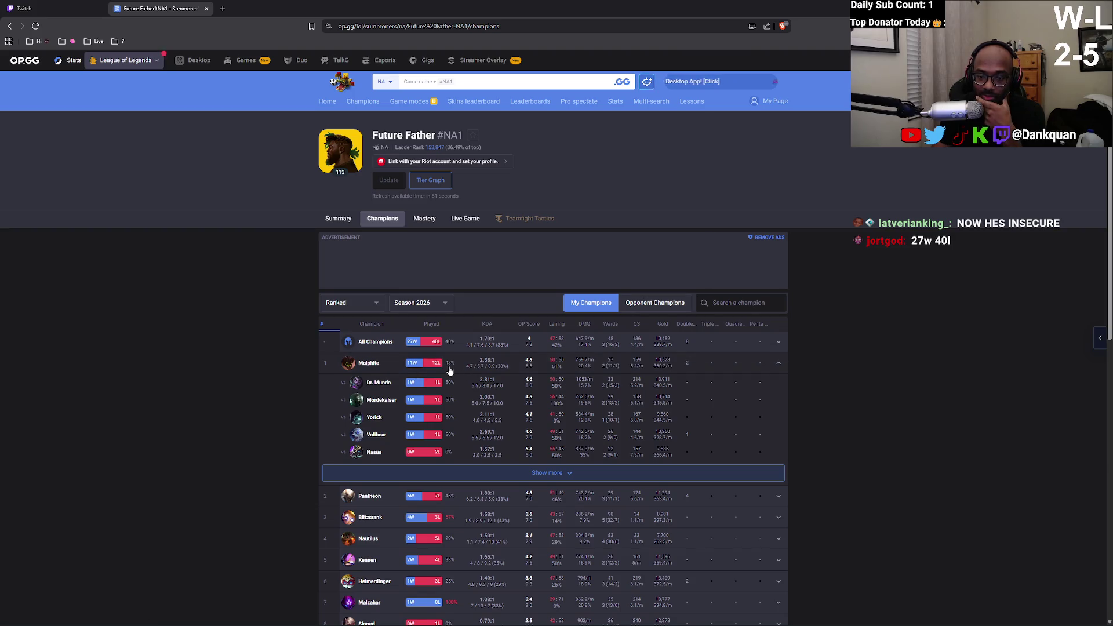
pyautogui.scroll(-2, 451, 406)
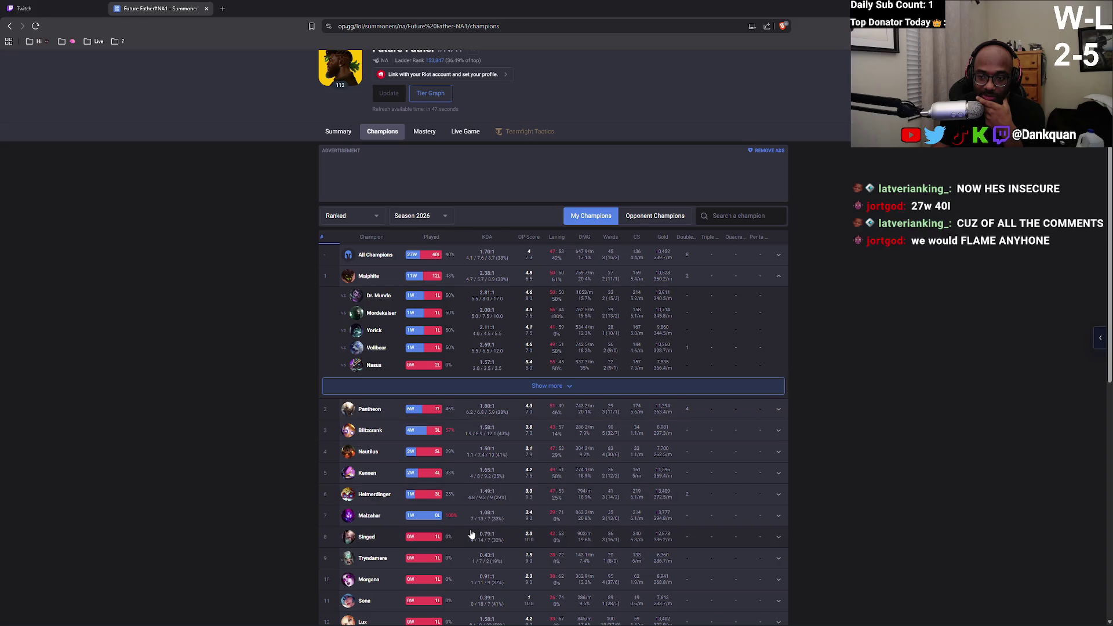
pyautogui.moveTo(517, 624)
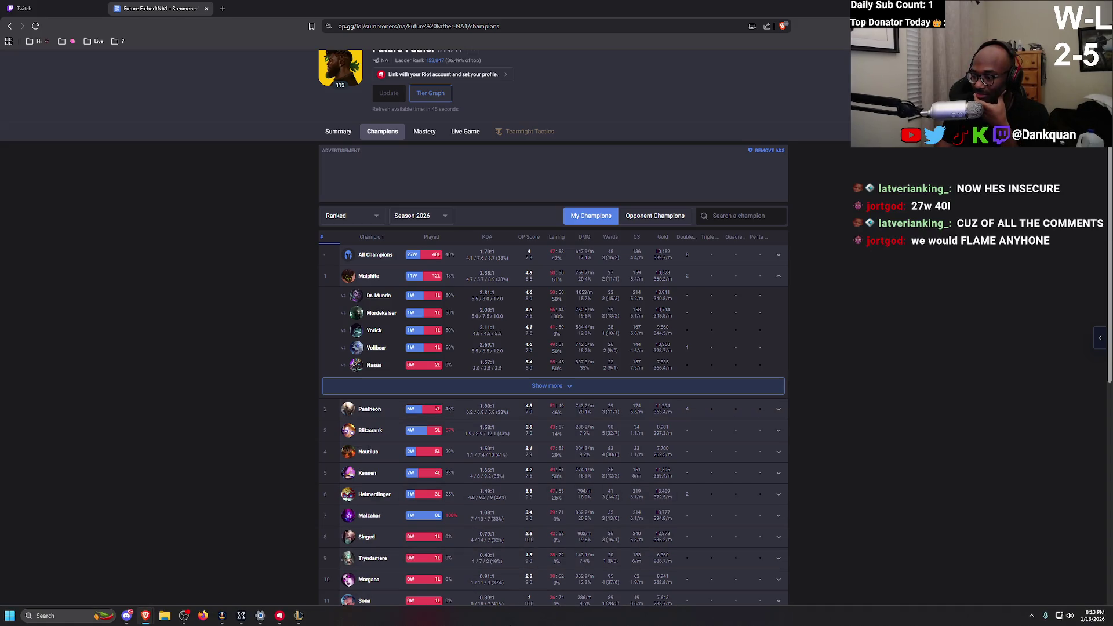
pyautogui.click(301, 616)
# Queue for Ranked Solo/Duo and accept the found match, getting TOP assigned.
pyautogui.click(484, 522)
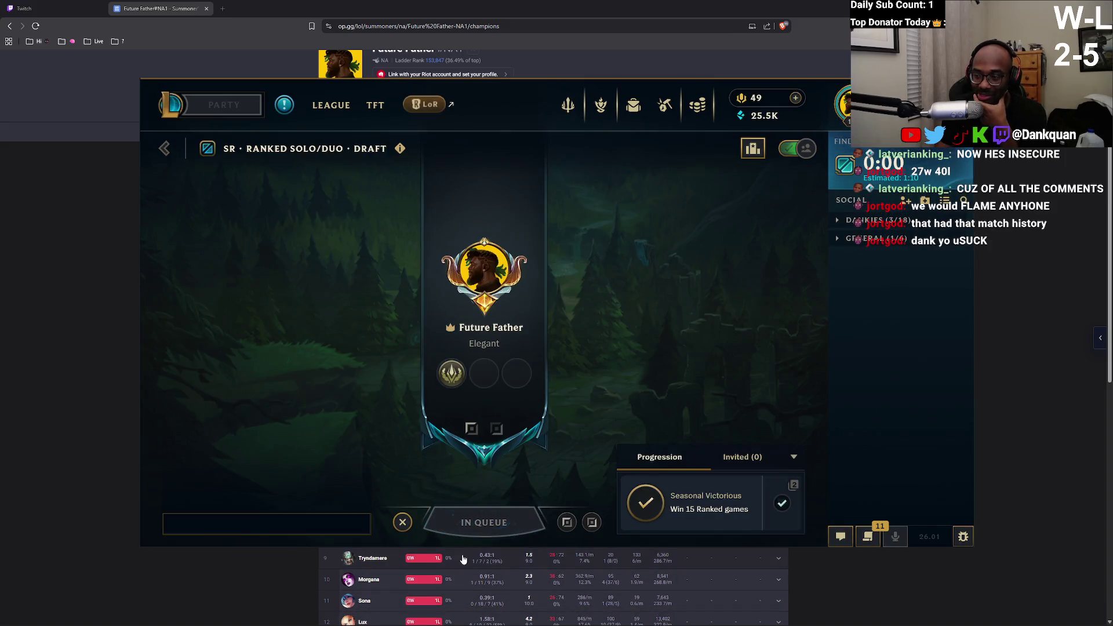
pyautogui.click(23, 8)
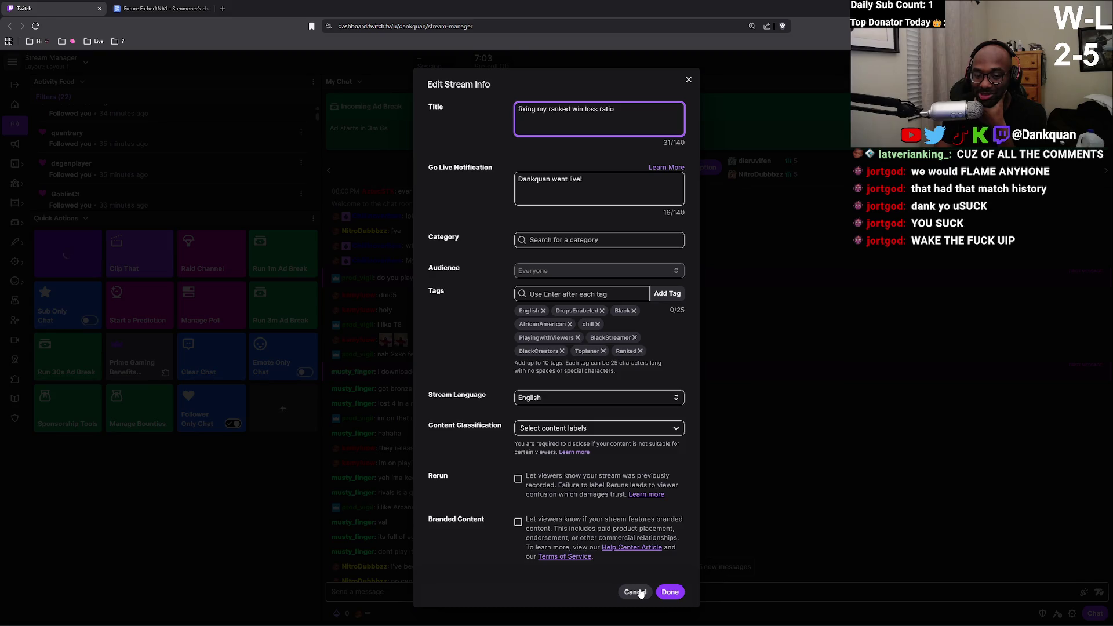
pyautogui.click(560, 451)
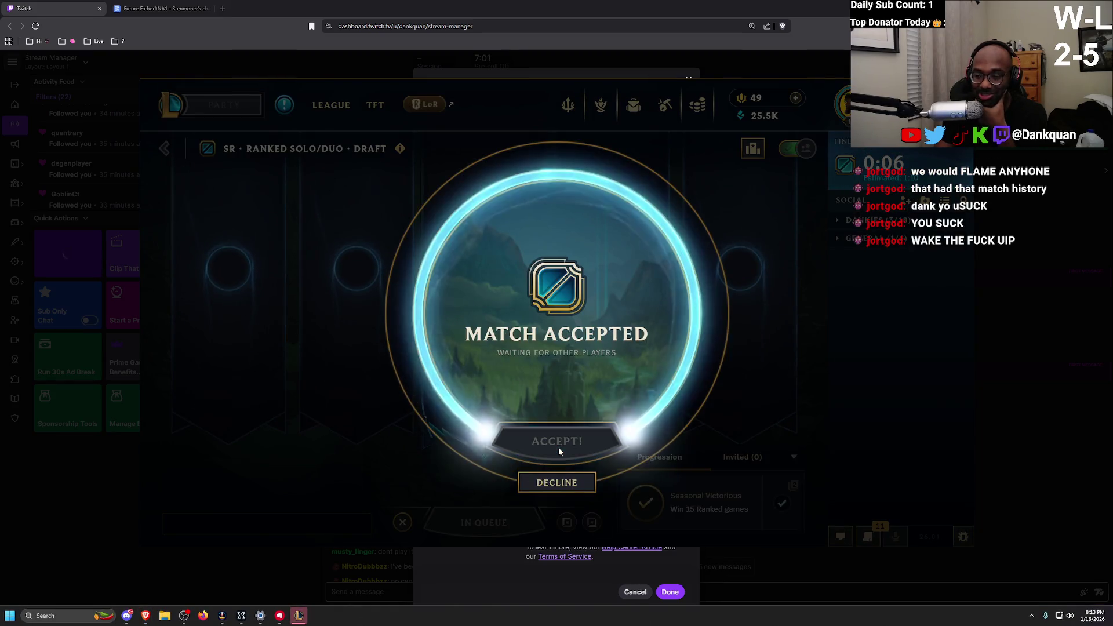
pyautogui.click(650, 574)
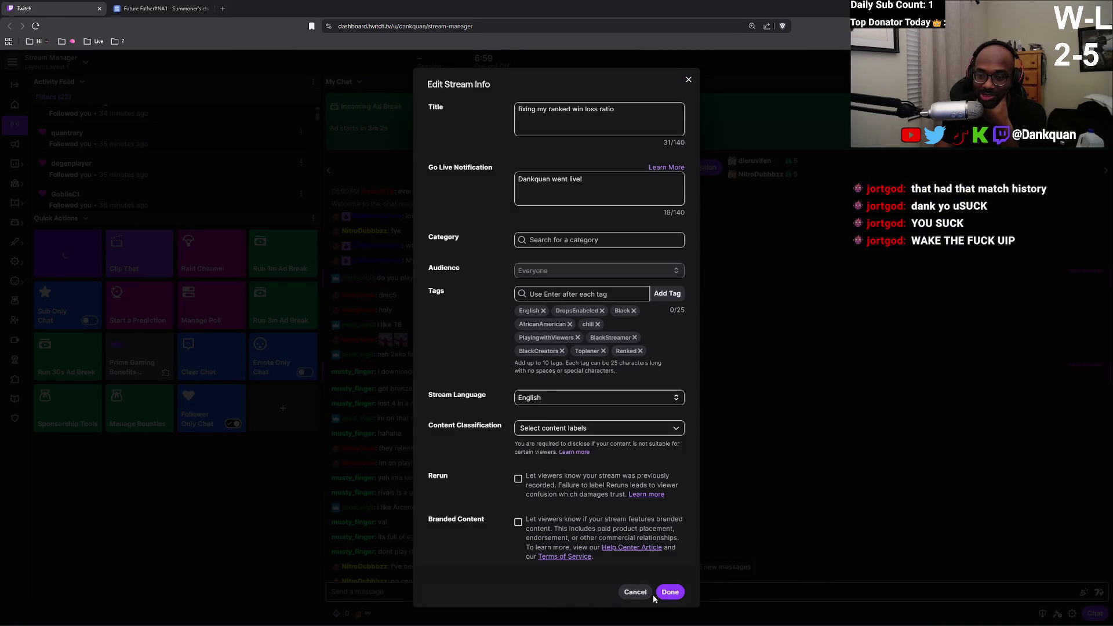
pyautogui.click(561, 246)
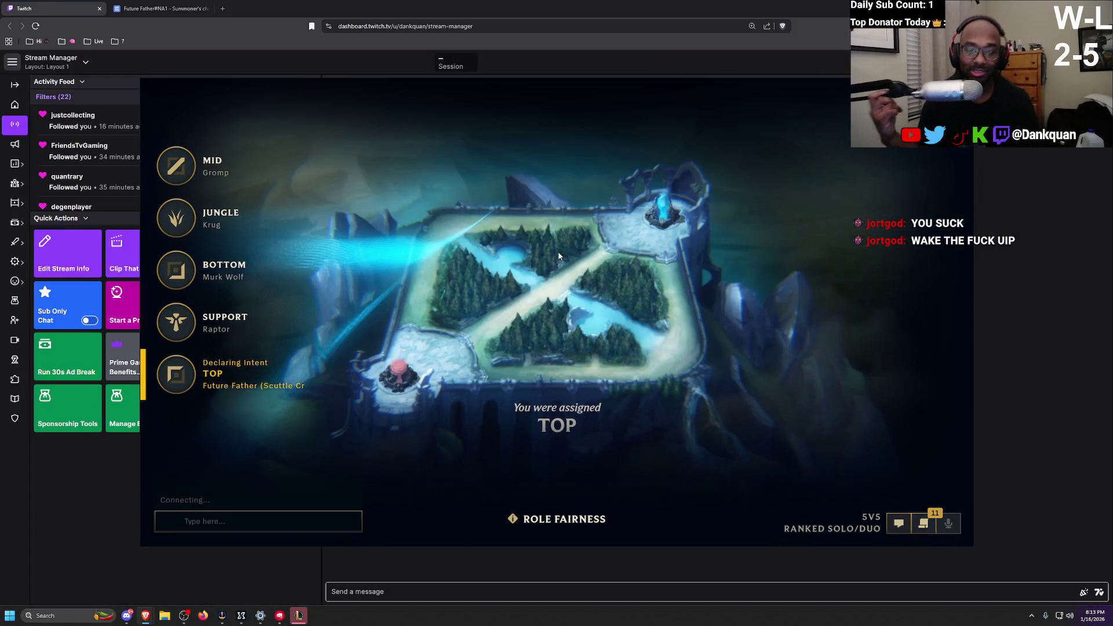
# Reopen Edit Stream Info and search the Category box for 'league o'.
pyautogui.click(298, 615)
pyautogui.click(64, 252)
pyautogui.click(614, 240)
pyautogui.write('league o')
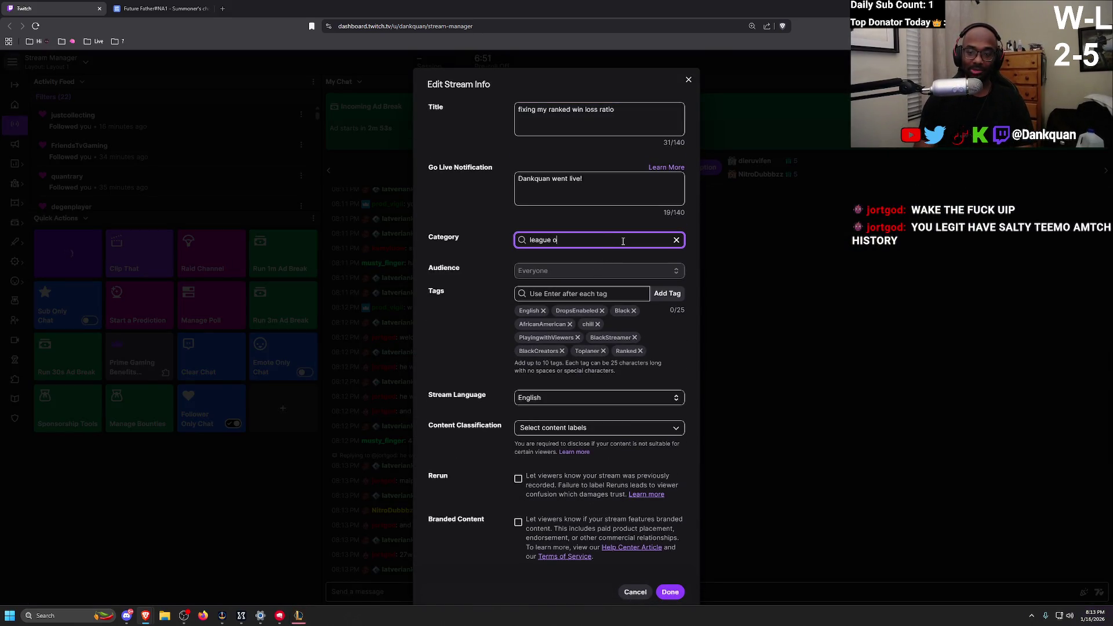